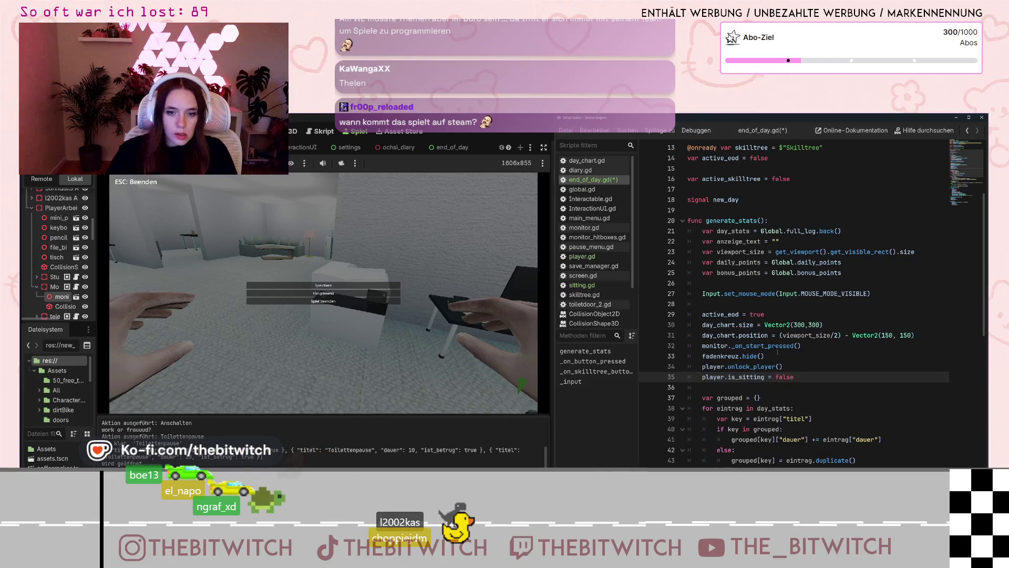
Step: Skim player.gd, then bring up sitting.gd to see how it reaches the player's head
{"action": "left_click", "coordinate": [754, 407]}
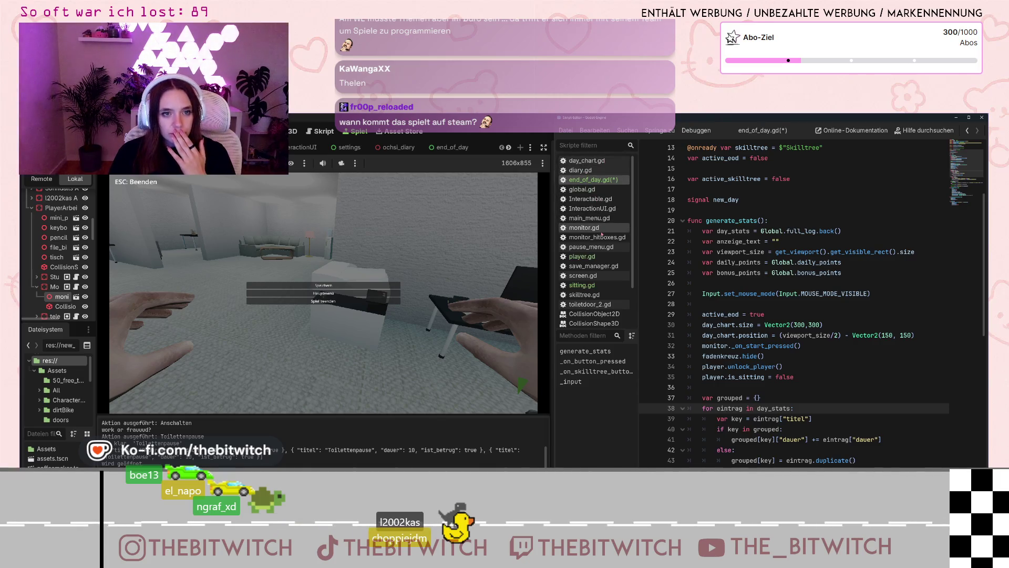
{"action": "left_click", "coordinate": [596, 256]}
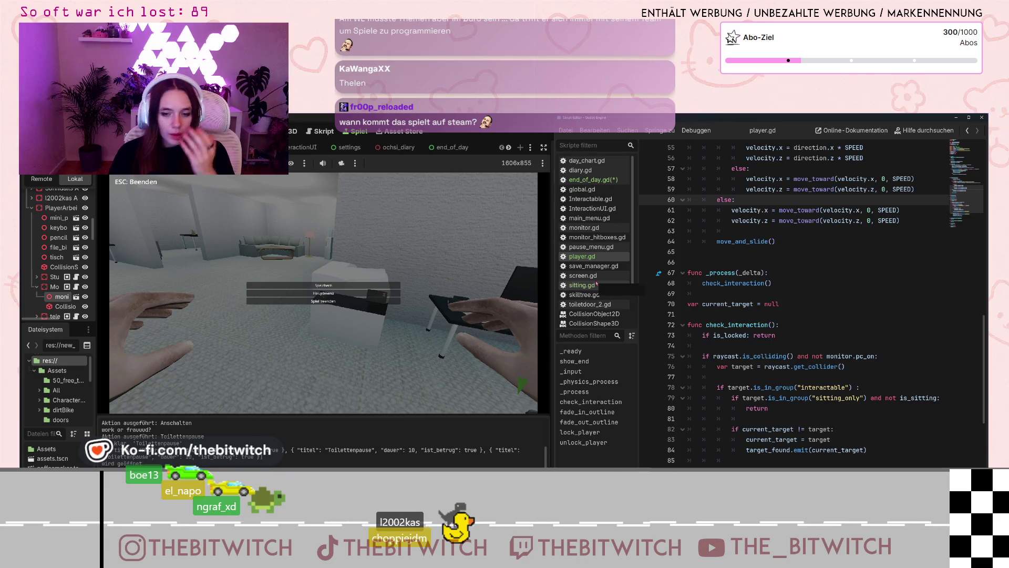
{"action": "scroll", "coordinate": [799, 327], "scroll_direction": "down", "scroll_amount": 3}
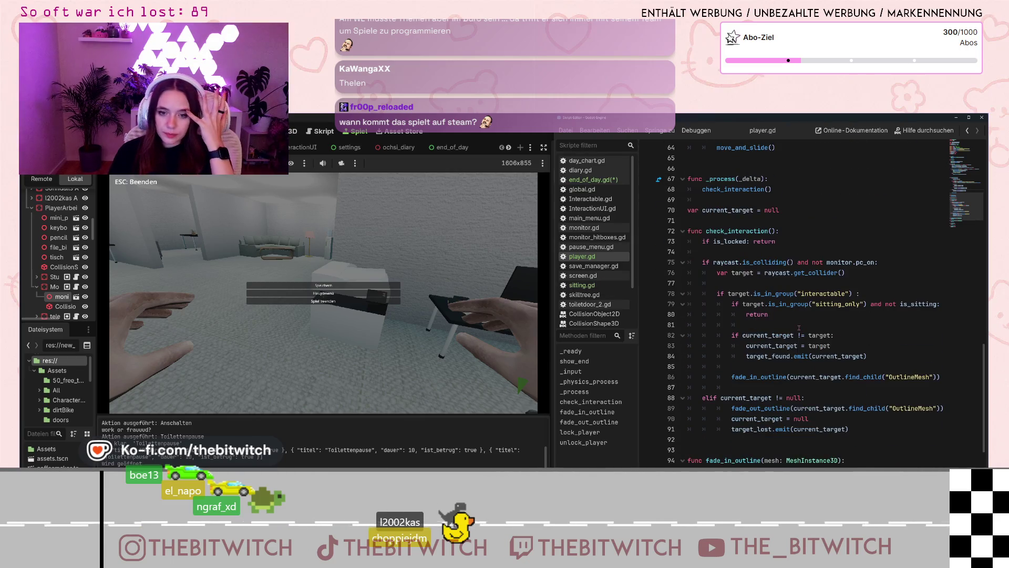
{"action": "scroll", "coordinate": [798, 328], "scroll_direction": "down", "scroll_amount": 3}
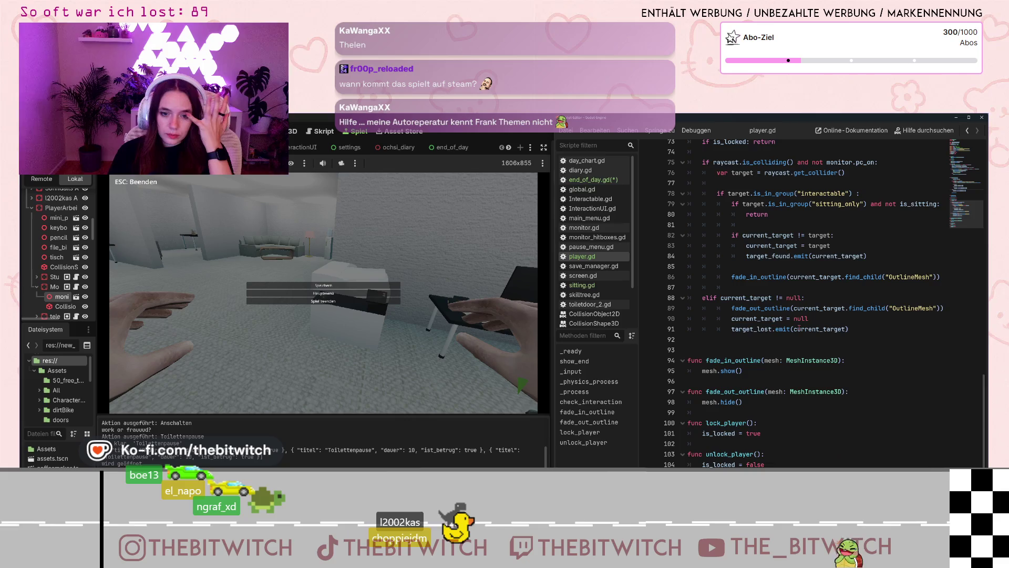
{"action": "left_click", "coordinate": [584, 284]}
{"action": "scroll", "coordinate": [733, 321], "scroll_direction": "down", "scroll_amount": 1}
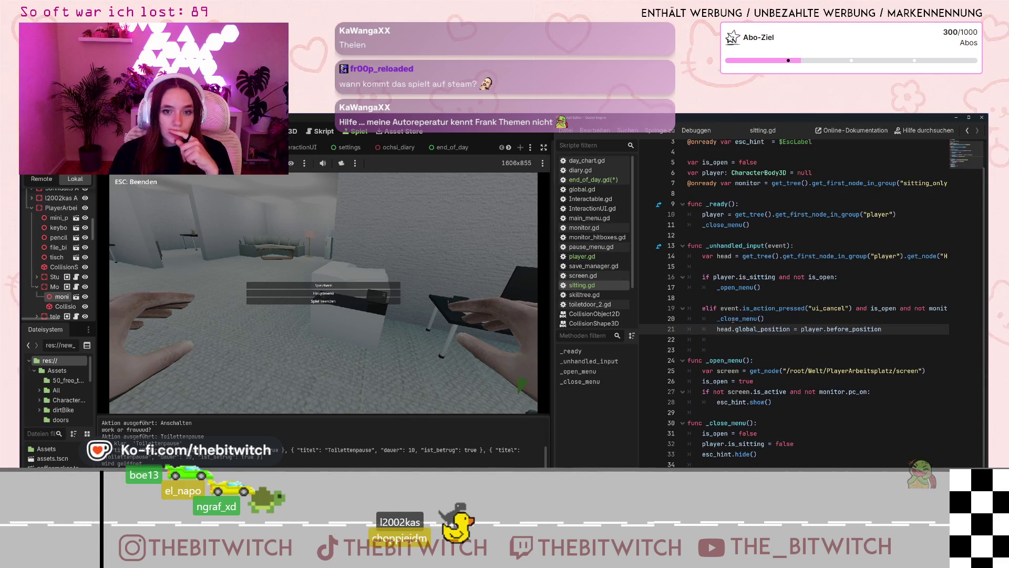
{"action": "scroll", "coordinate": [733, 321], "scroll_direction": "up", "scroll_amount": 1}
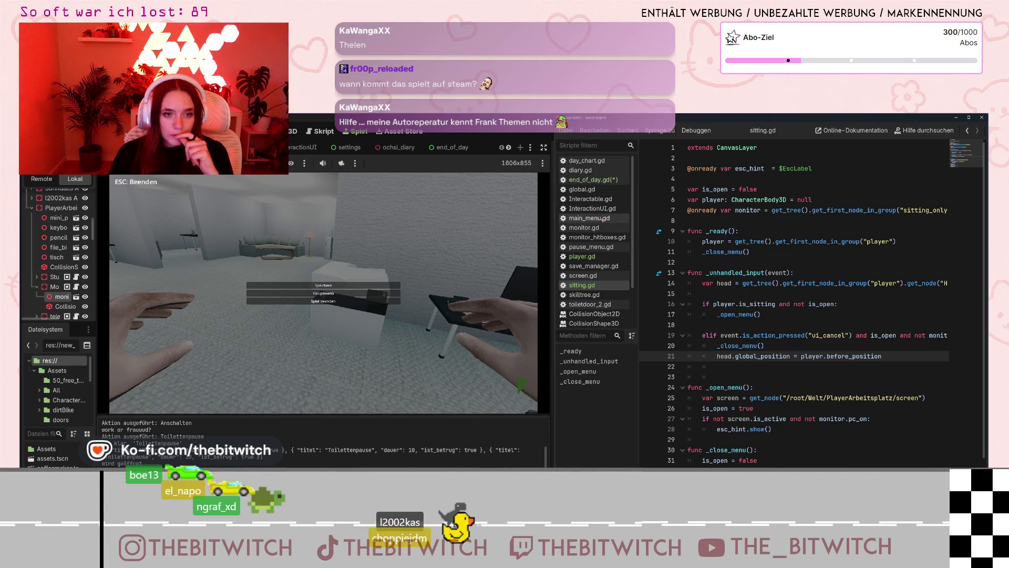
Step: Reopen player.gd and review its head and node references at the top
{"action": "left_click", "coordinate": [606, 256]}
{"action": "scroll", "coordinate": [848, 288], "scroll_direction": "up", "scroll_amount": 15}
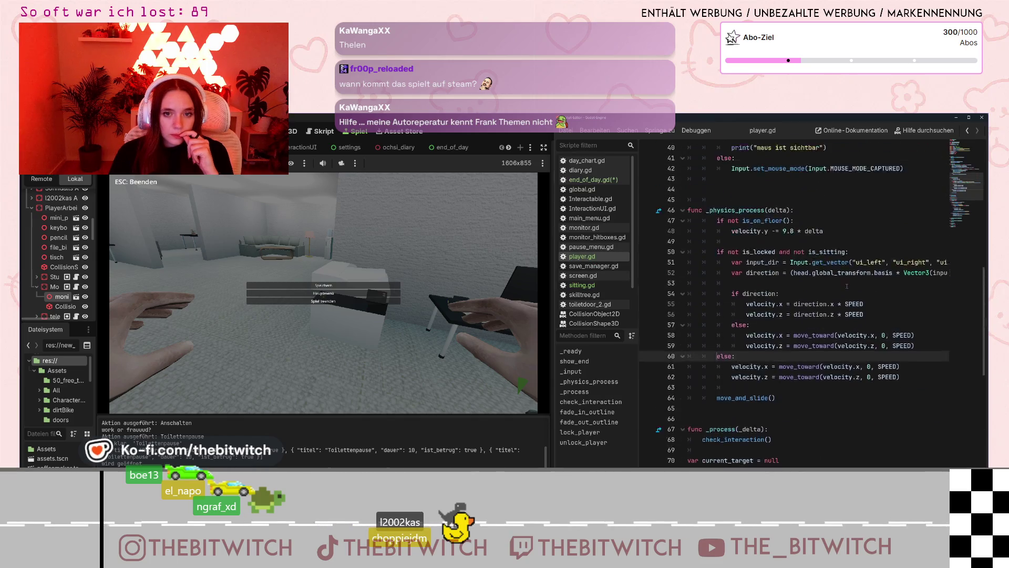
{"action": "scroll", "coordinate": [849, 288], "scroll_direction": "up", "scroll_amount": 2}
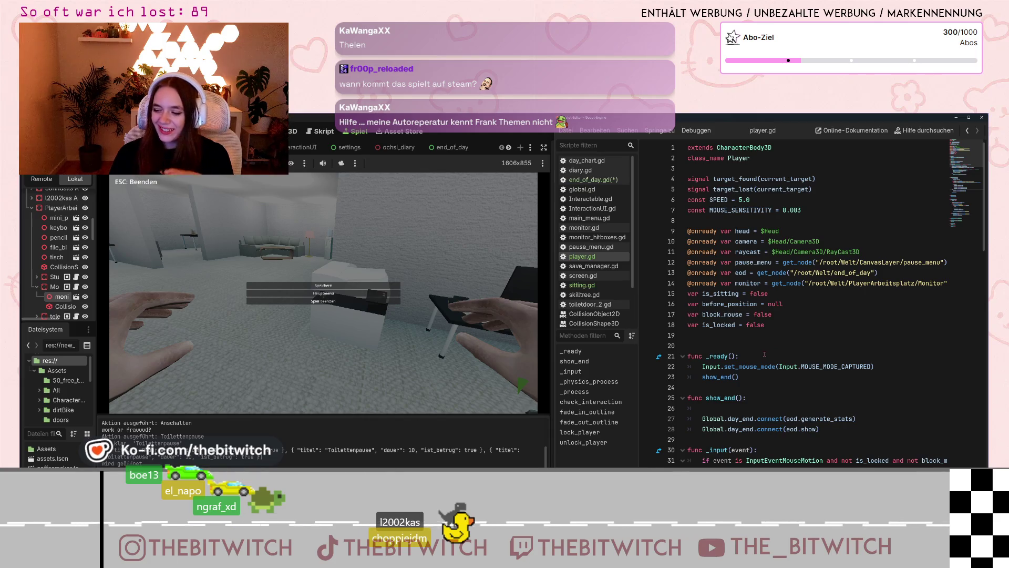
{"action": "mouse_move", "coordinate": [738, 366]}
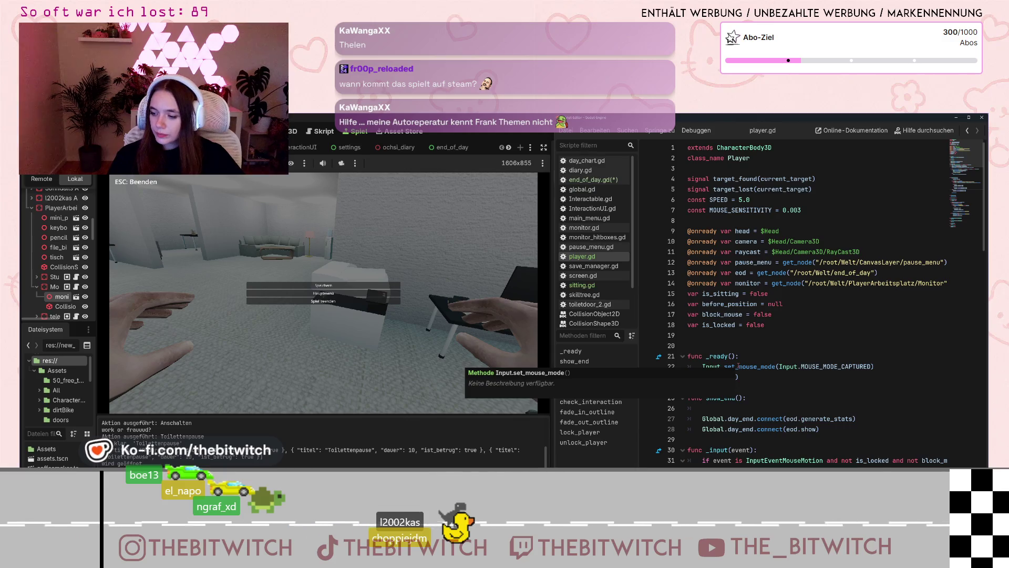
{"action": "left_click", "coordinate": [784, 304]}
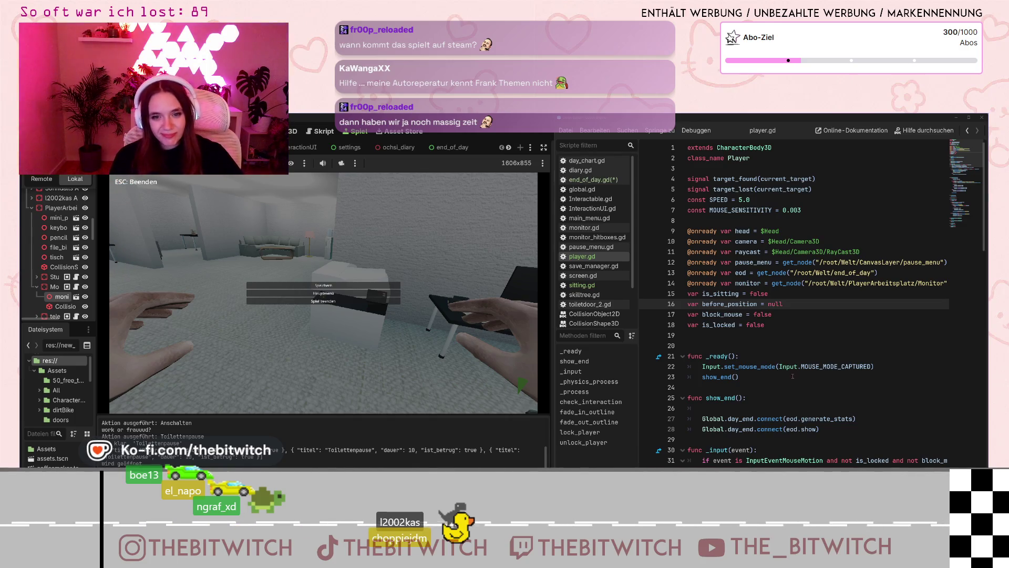
Step: Read through the rest of player.gd, then switch to monitor.gd
{"action": "scroll", "coordinate": [851, 396], "scroll_direction": "down", "scroll_amount": 2}
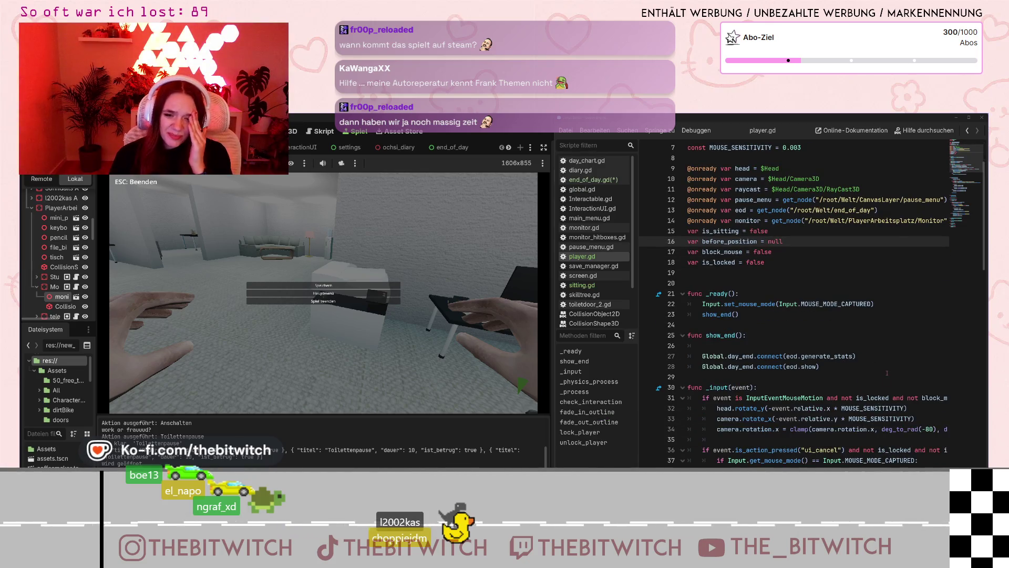
{"action": "scroll", "coordinate": [876, 378], "scroll_direction": "down", "scroll_amount": 2}
{"action": "scroll", "coordinate": [877, 415], "scroll_direction": "down", "scroll_amount": 2}
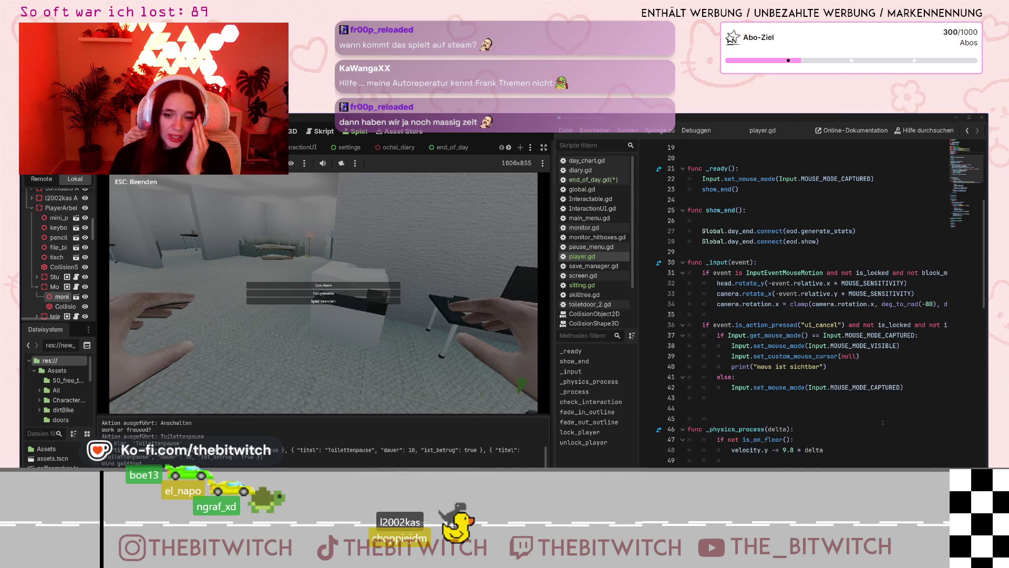
{"action": "scroll", "coordinate": [883, 422], "scroll_direction": "up", "scroll_amount": 6}
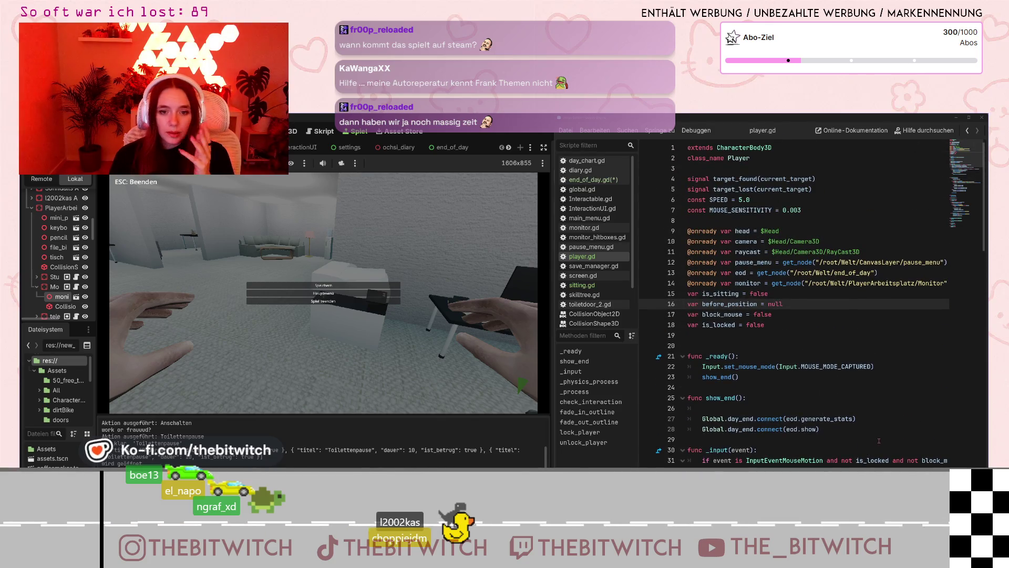
{"action": "scroll", "coordinate": [879, 441], "scroll_direction": "down", "scroll_amount": 10}
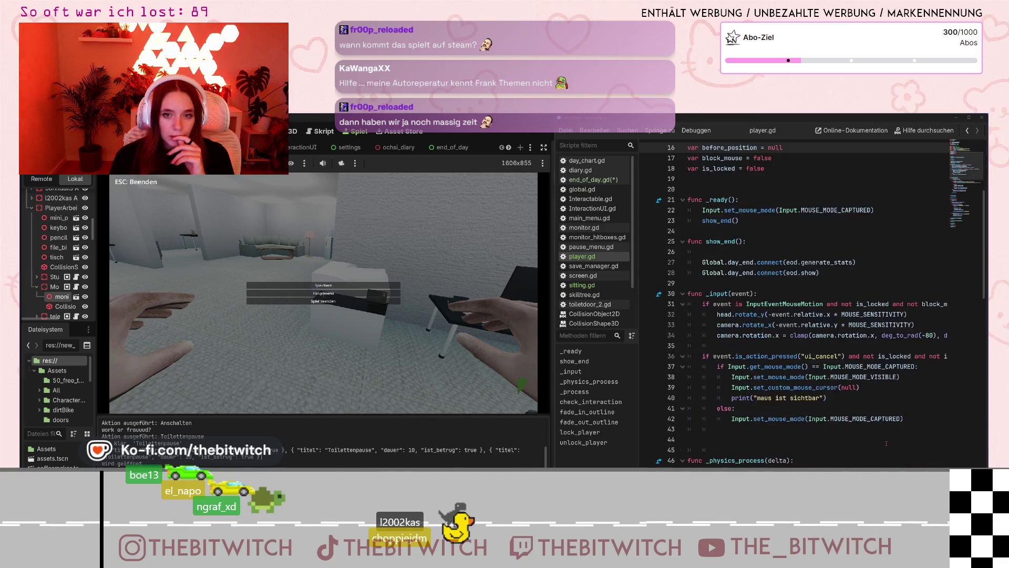
{"action": "scroll", "coordinate": [887, 443], "scroll_direction": "down", "scroll_amount": 8}
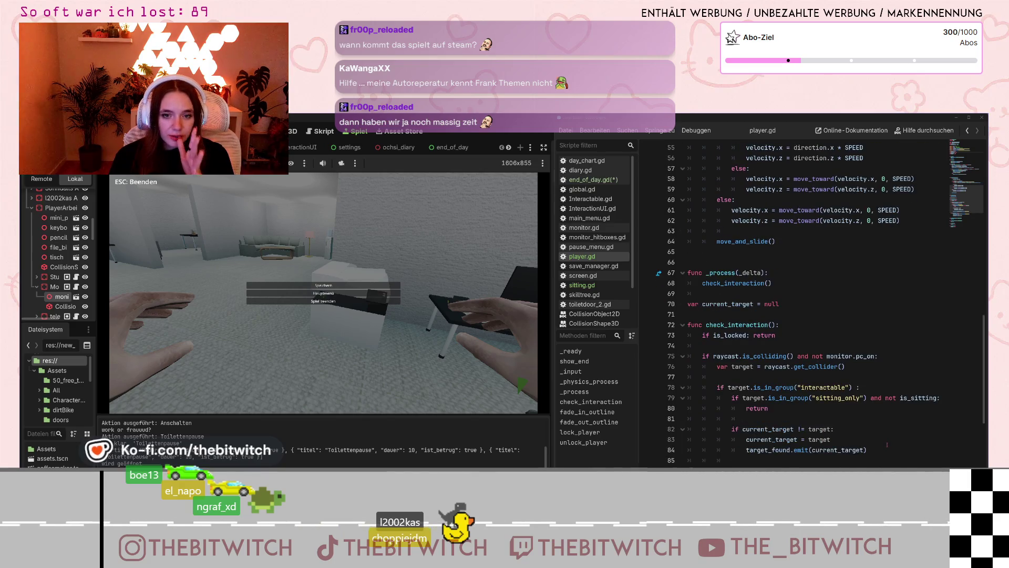
{"action": "scroll", "coordinate": [885, 449], "scroll_direction": "down", "scroll_amount": 2}
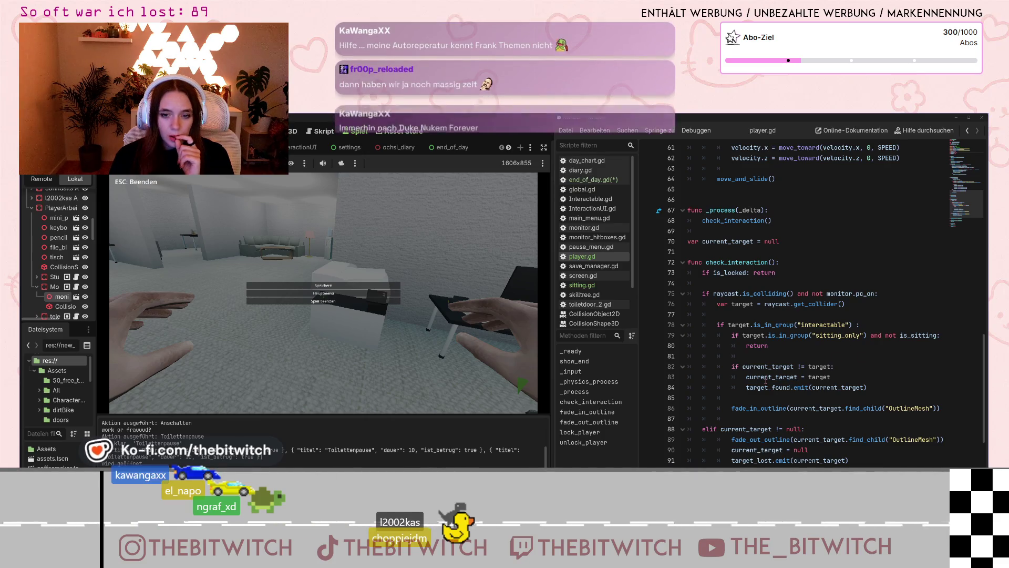
{"action": "scroll", "coordinate": [772, 382], "scroll_direction": "down", "scroll_amount": 4}
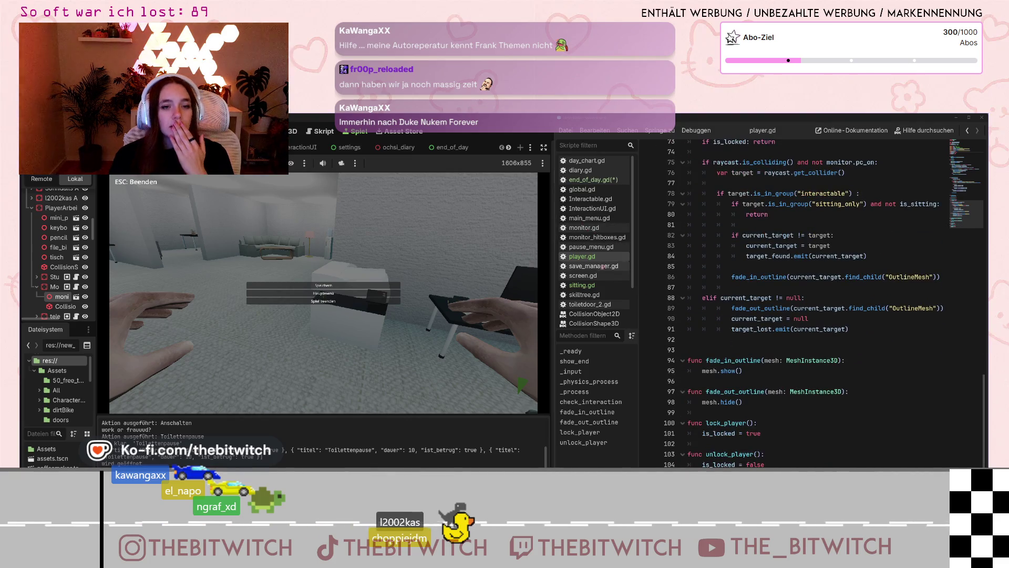
{"action": "left_click", "coordinate": [583, 227]}
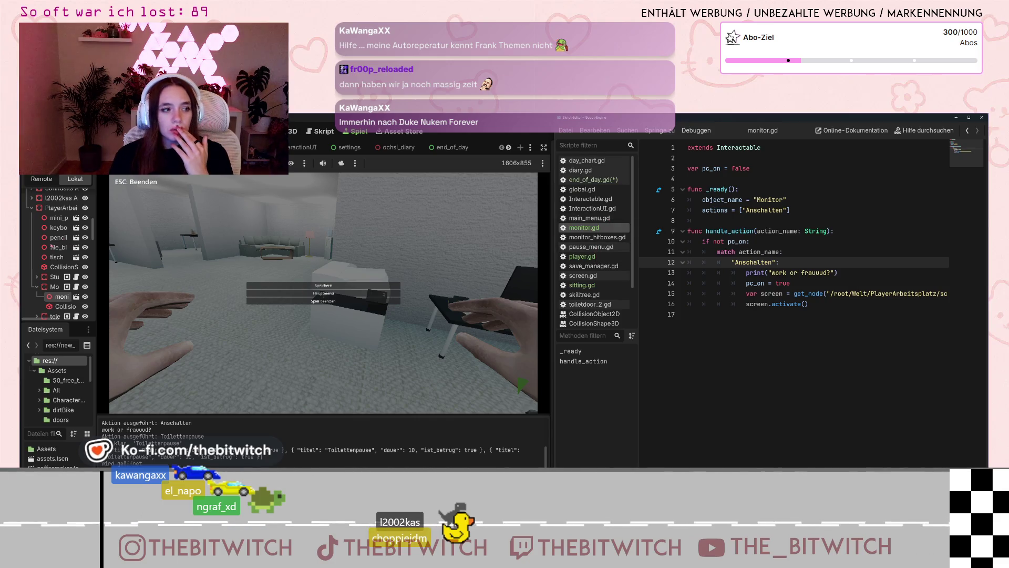
Step: Look over the chair's stuhl.gd and global.gd, then return to player.gd's check_interaction code
{"action": "left_click", "coordinate": [76, 277]}
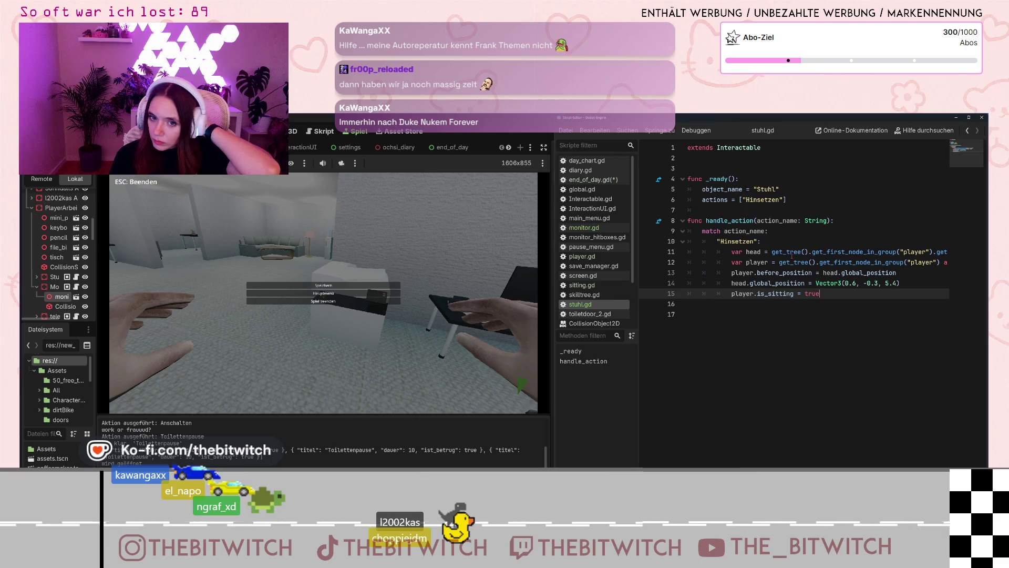
{"action": "mouse_move", "coordinate": [791, 256]}
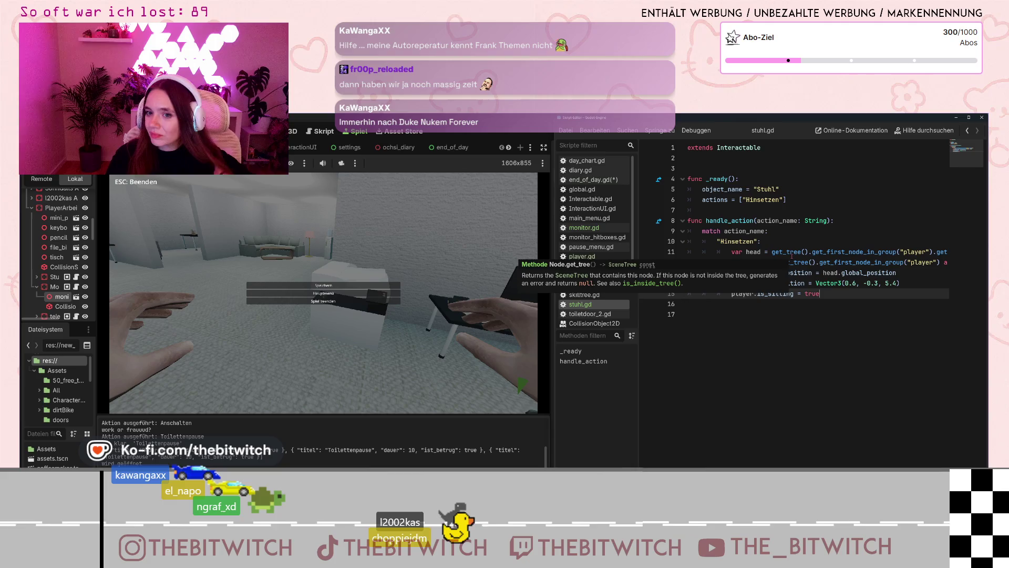
{"action": "left_click", "coordinate": [833, 351]}
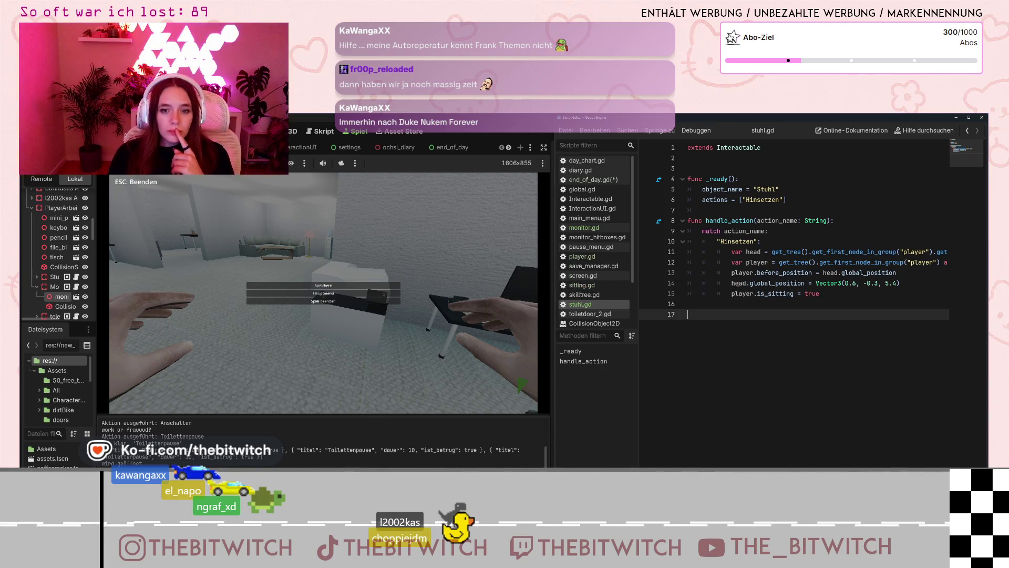
{"action": "left_click", "coordinate": [582, 189]}
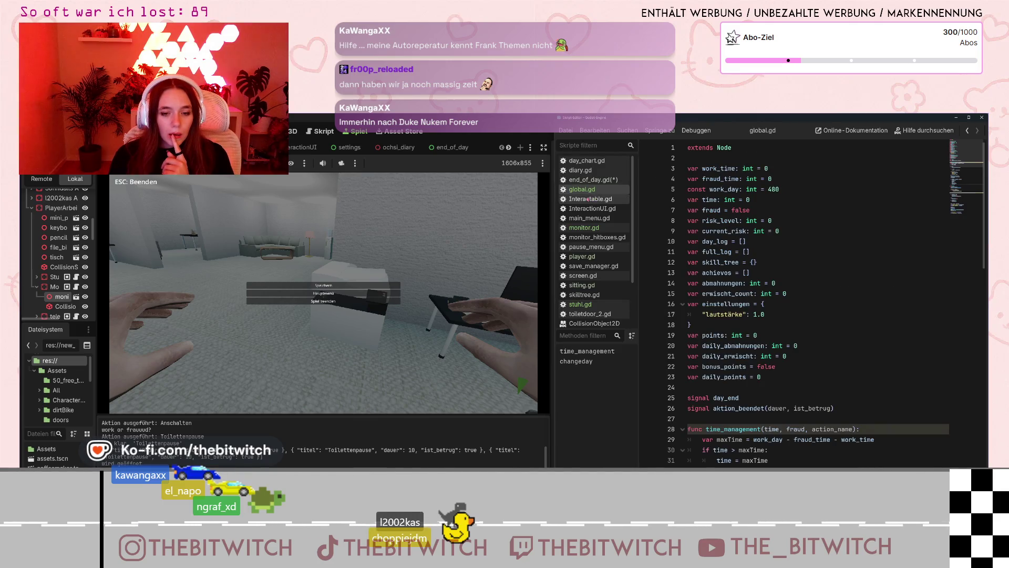
{"action": "left_click", "coordinate": [582, 255]}
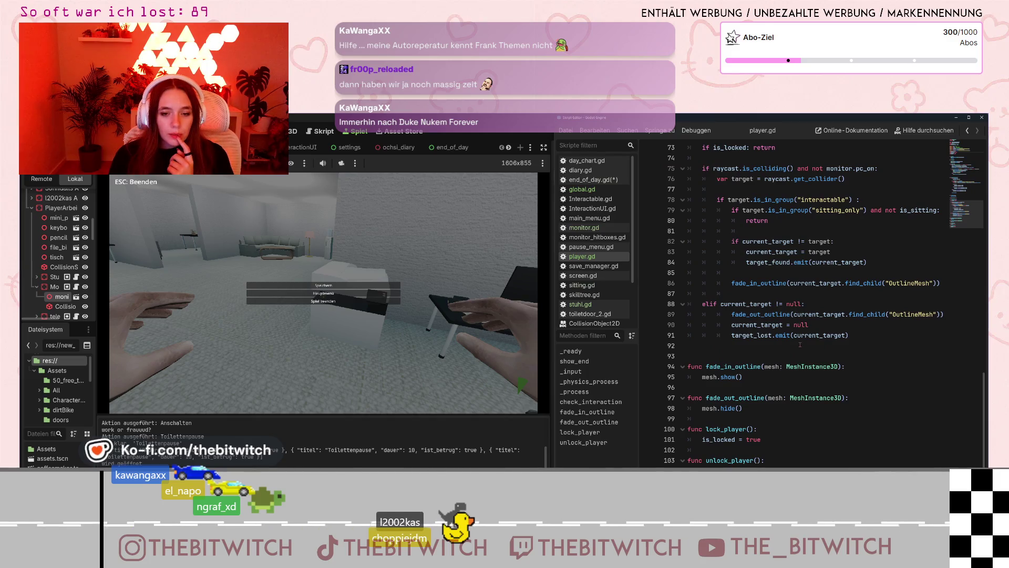
Step: Scroll through player.gd and inspect the return statement on line 80
{"action": "scroll", "coordinate": [800, 345], "scroll_direction": "up", "scroll_amount": 2}
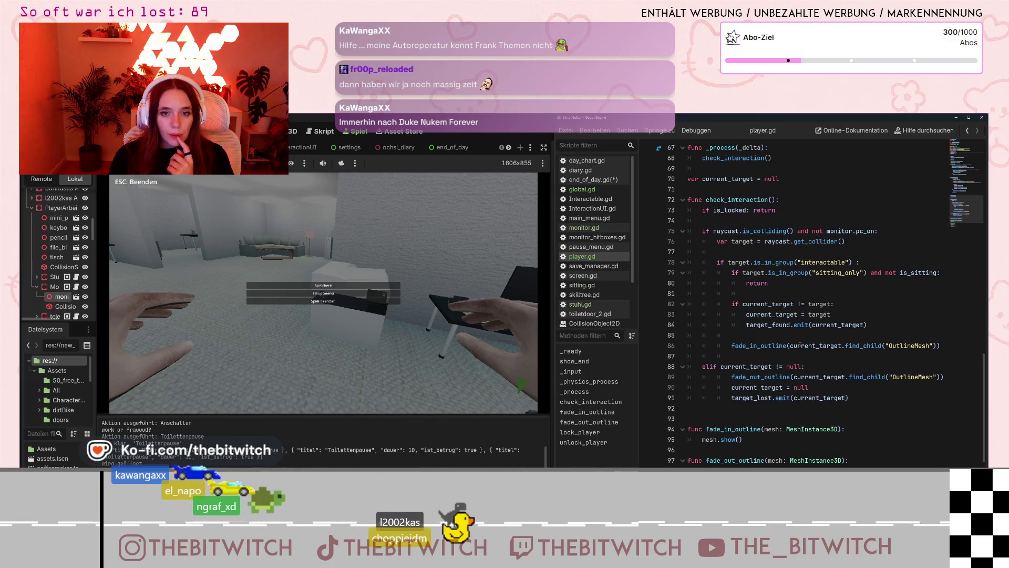
{"action": "scroll", "coordinate": [800, 345], "scroll_direction": "up", "scroll_amount": 4}
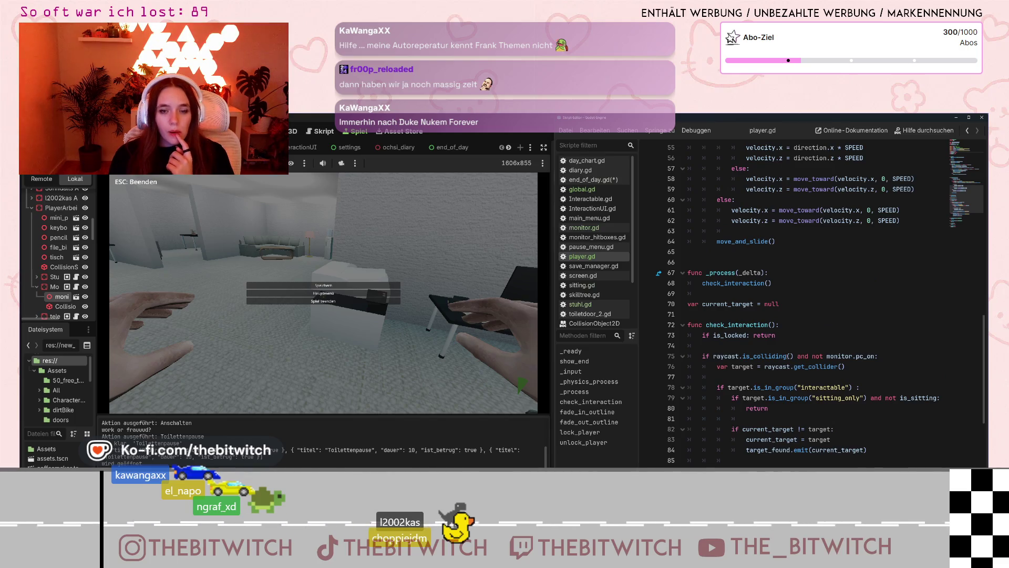
{"action": "scroll", "coordinate": [786, 350], "scroll_direction": "down", "scroll_amount": 2}
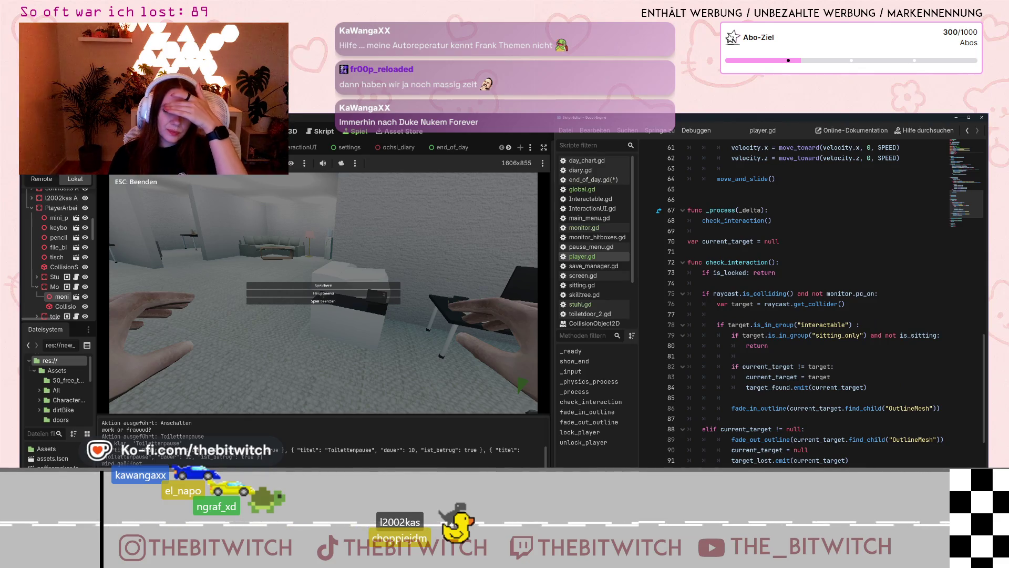
{"action": "scroll", "coordinate": [840, 356], "scroll_direction": "down", "scroll_amount": 2}
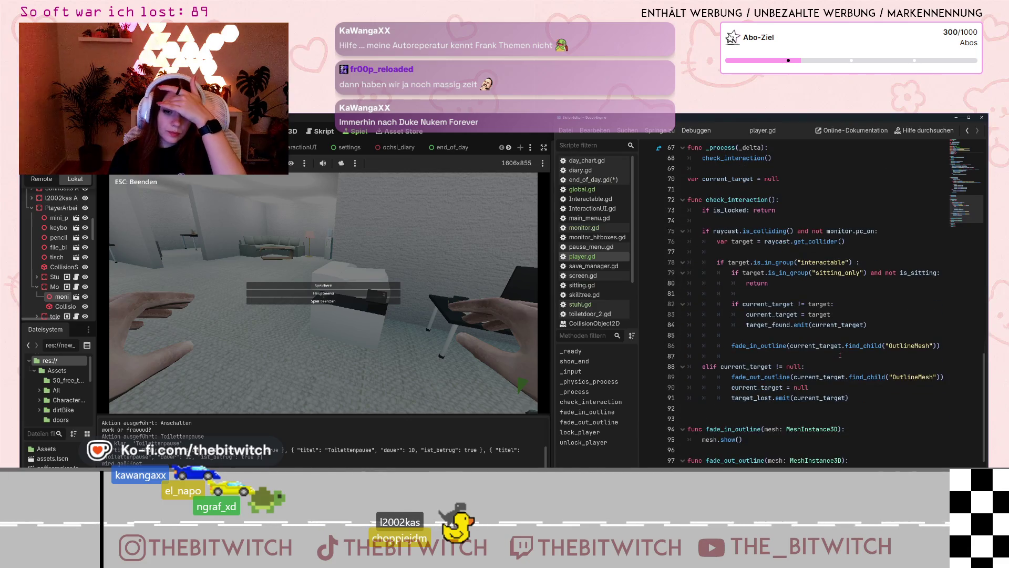
{"action": "scroll", "coordinate": [840, 355], "scroll_direction": "up", "scroll_amount": 7}
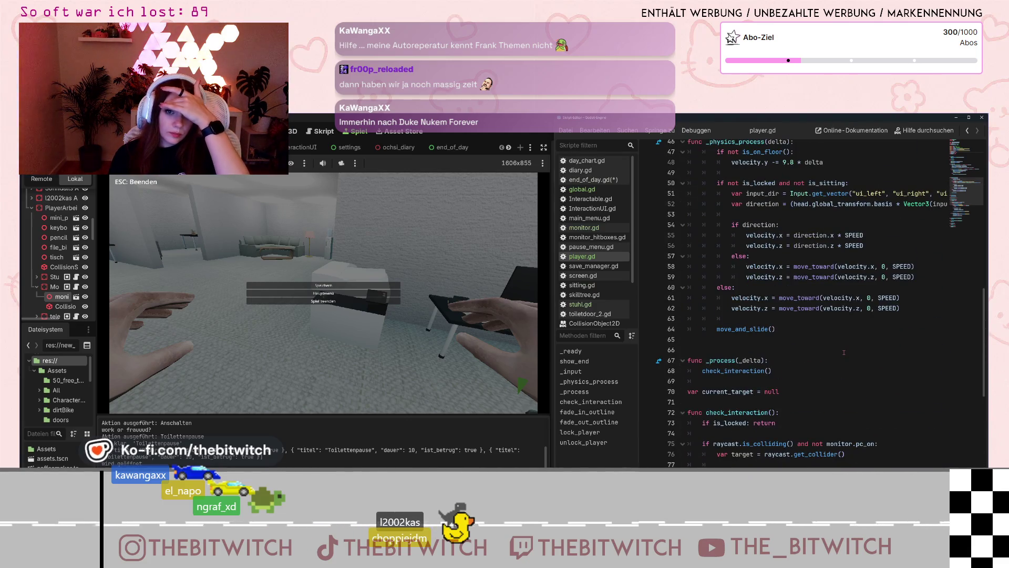
{"action": "scroll", "coordinate": [844, 352], "scroll_direction": "up", "scroll_amount": 3}
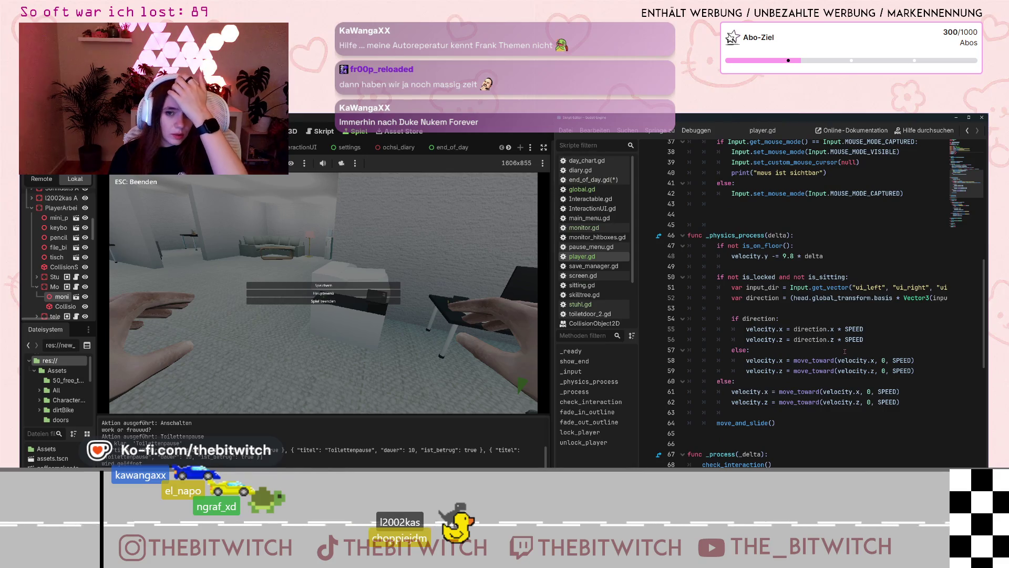
{"action": "scroll", "coordinate": [845, 351], "scroll_direction": "up", "scroll_amount": 1}
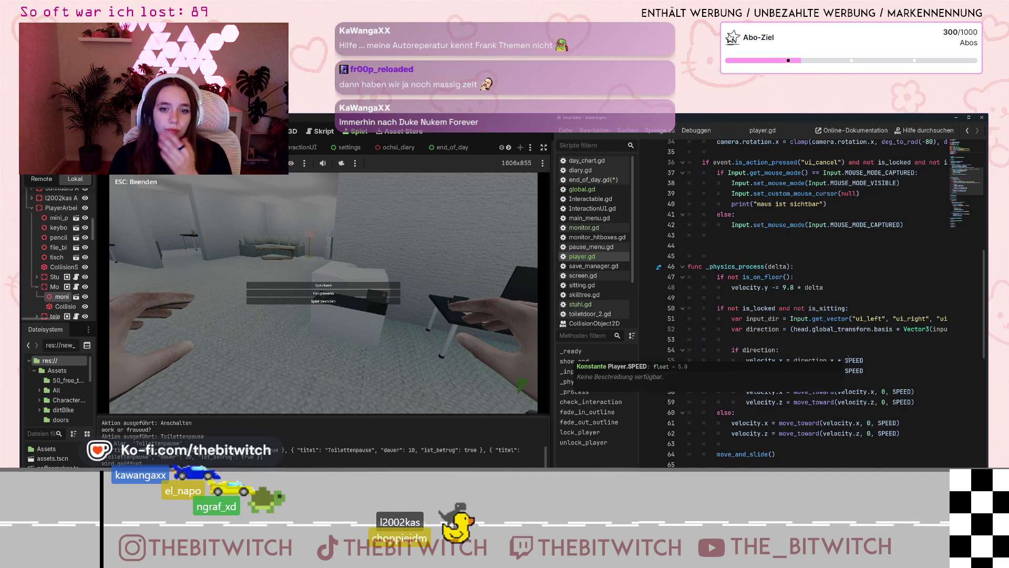
{"action": "scroll", "coordinate": [910, 325], "scroll_direction": "up", "scroll_amount": 5}
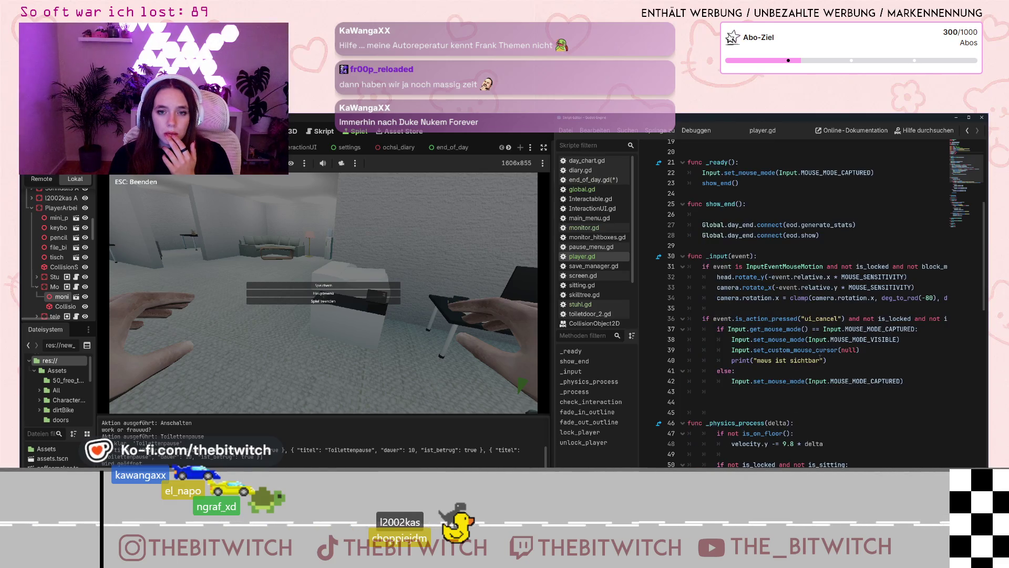
{"action": "scroll", "coordinate": [826, 353], "scroll_direction": "up", "scroll_amount": 6}
{"action": "scroll", "coordinate": [826, 354], "scroll_direction": "down", "scroll_amount": 13}
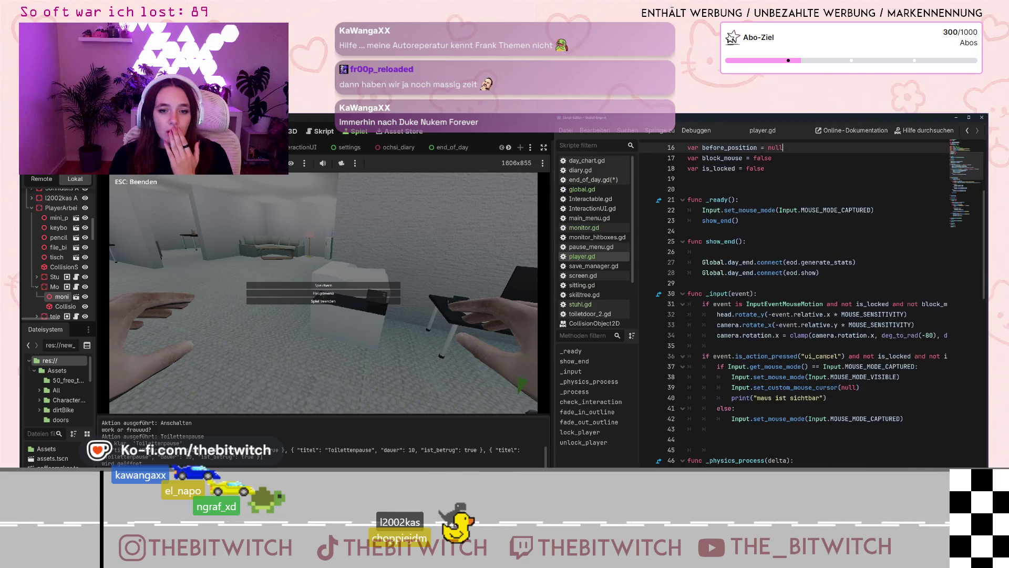
{"action": "scroll", "coordinate": [825, 361], "scroll_direction": "down", "scroll_amount": 9}
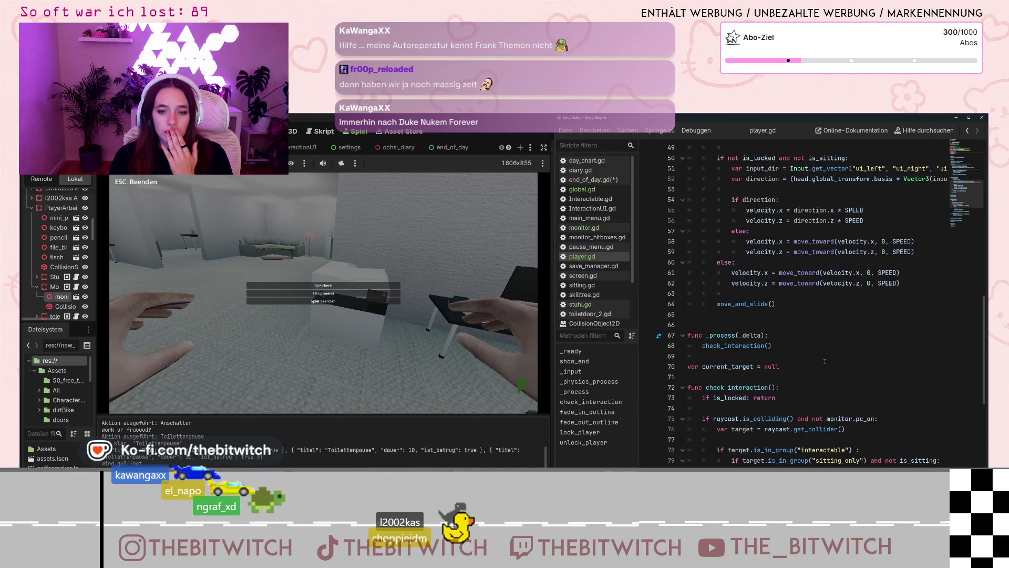
{"action": "left_click", "coordinate": [870, 284]}
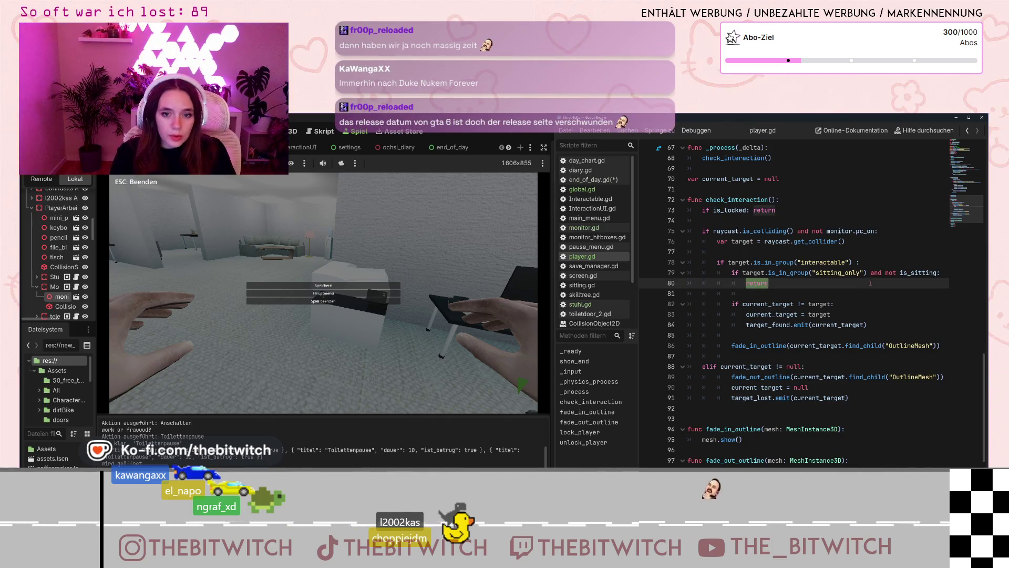
{"action": "left_click", "coordinate": [888, 285]}
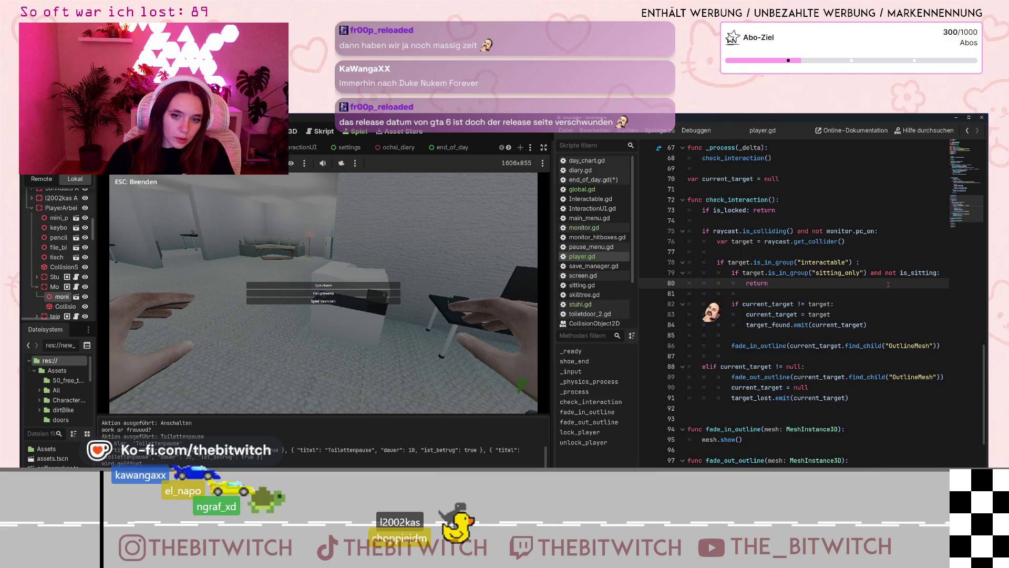
Step: Step through every is_sitting occurrence in player.gd, then bring up Find in Files
{"action": "key", "text": "alt+Left"}
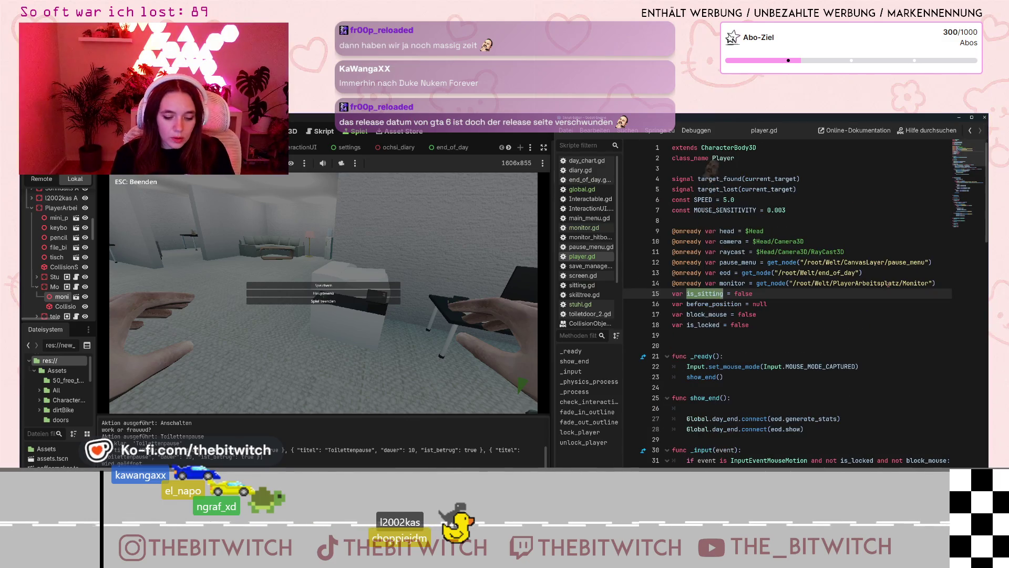
{"action": "key", "text": "F3"}
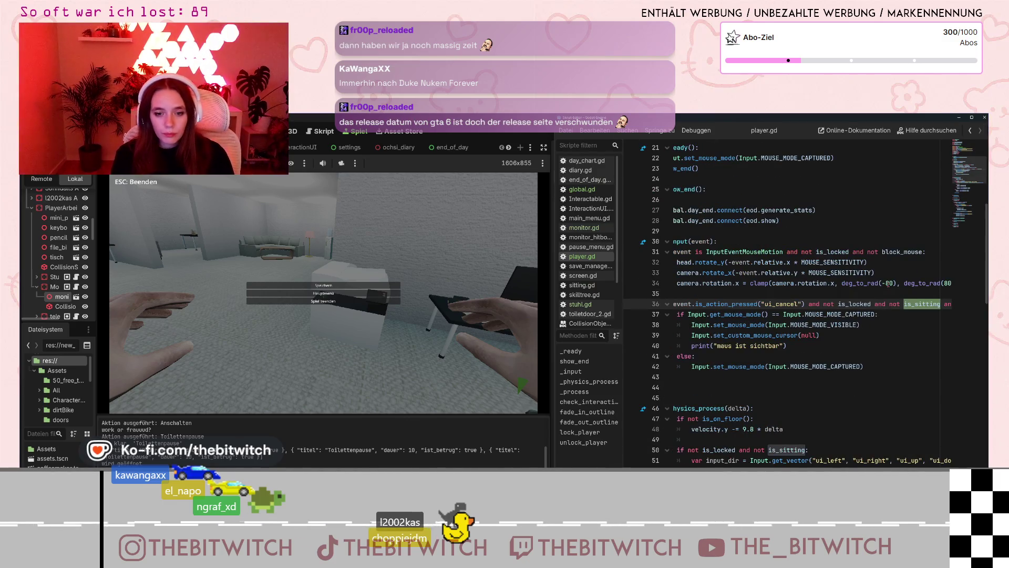
{"action": "key", "text": "F3"}
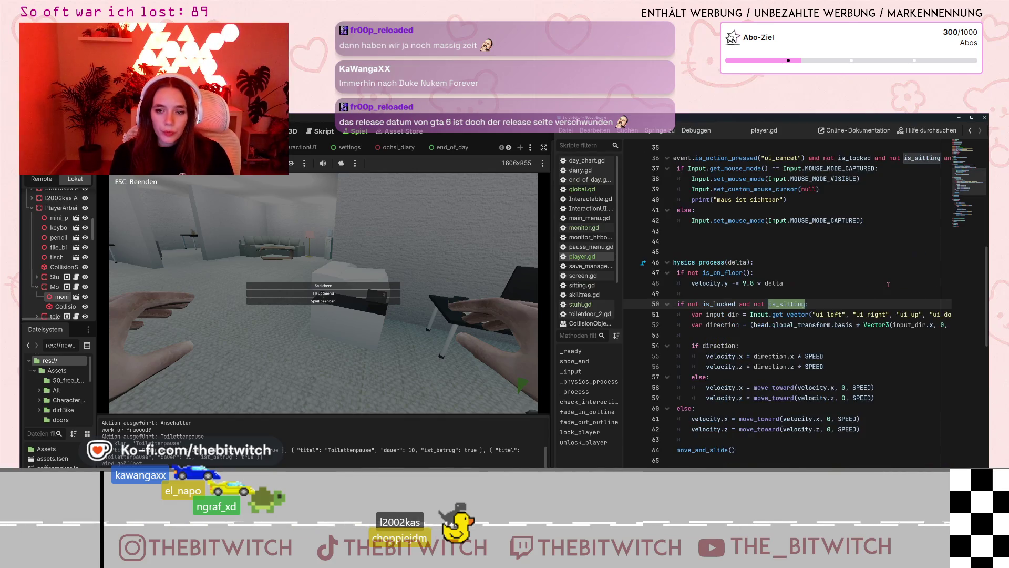
{"action": "key", "text": "shift+F3"}
{"action": "key", "text": "shift+F3"}
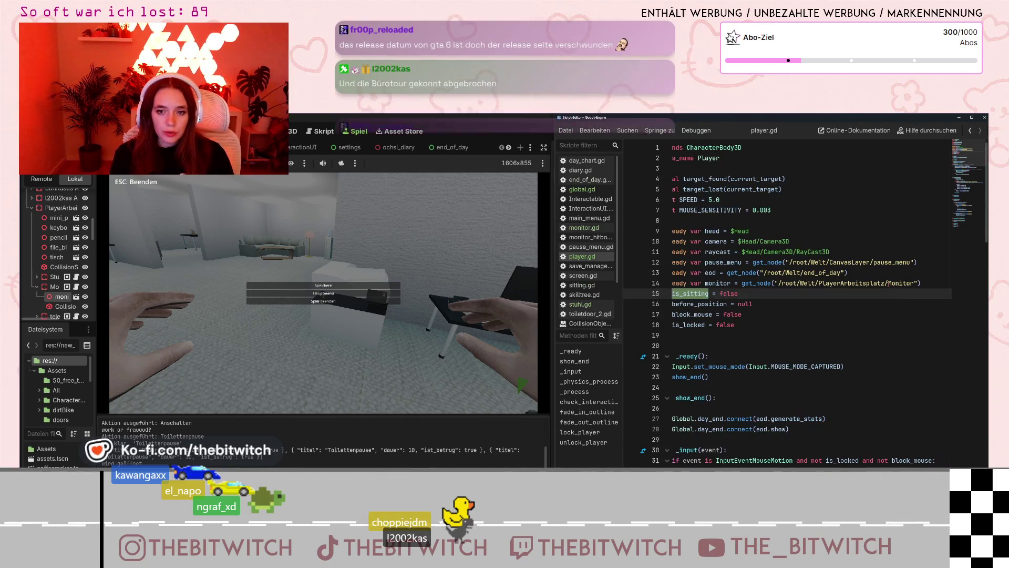
{"action": "key", "text": "F3"}
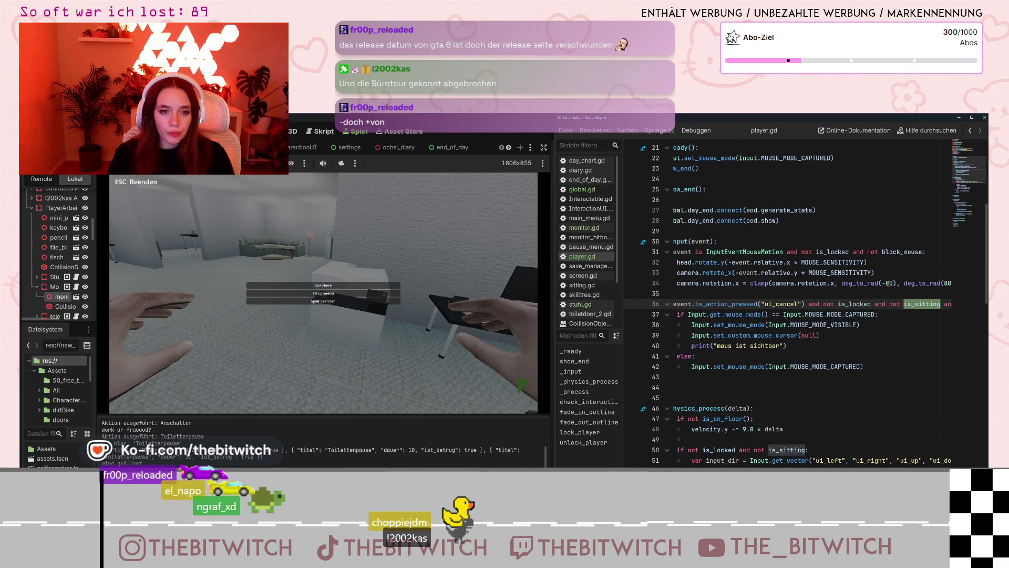
{"action": "left_click", "coordinate": [898, 442]}
{"action": "key", "text": "ctrl+shift+f"}
Step: Search the project for is_sitting (8 matches, 4 files) and open sitting.gd at line 16
{"action": "type", "text": "is_sittin"}
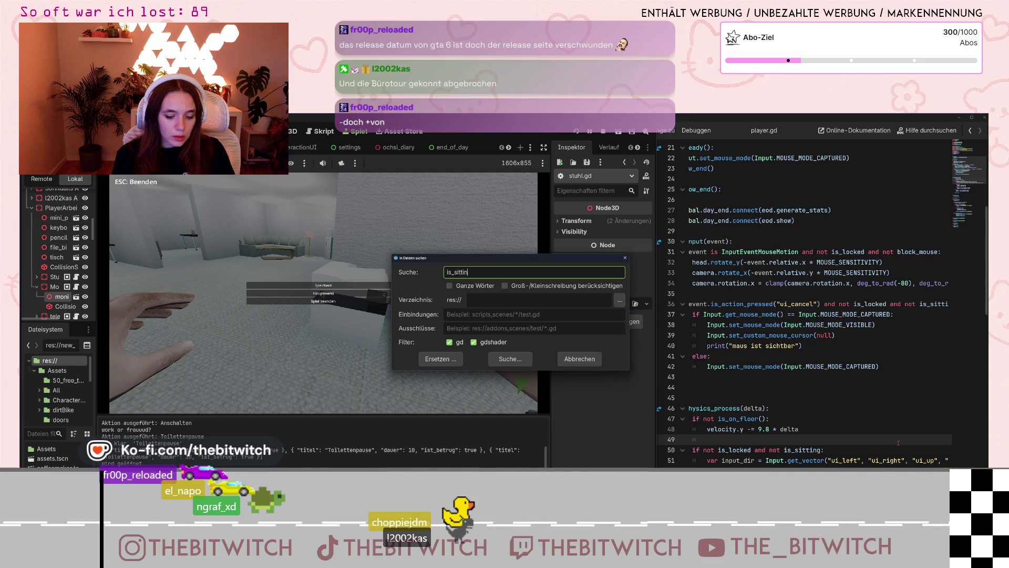
{"action": "type", "text": "g"}
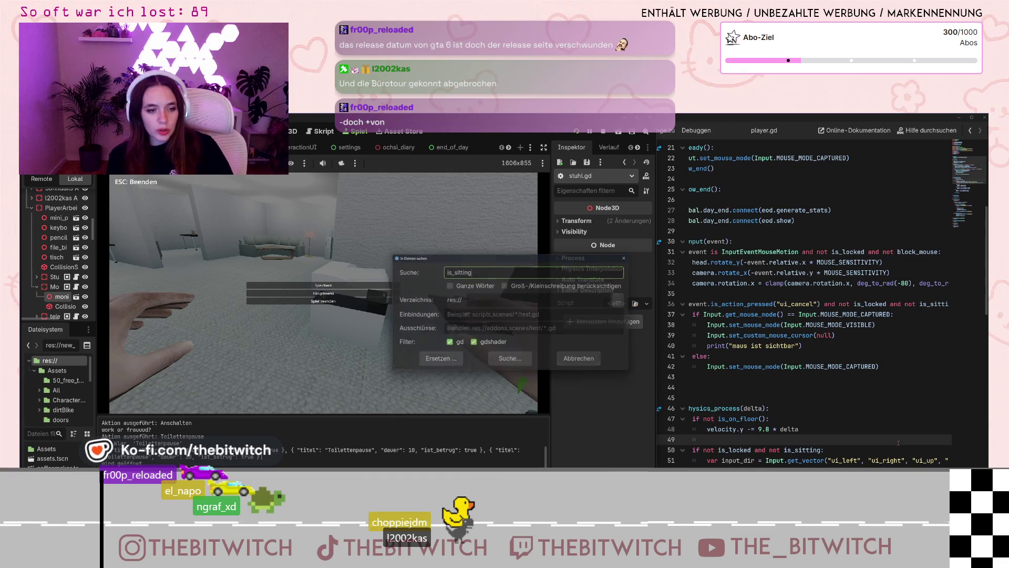
{"action": "key", "text": "Return"}
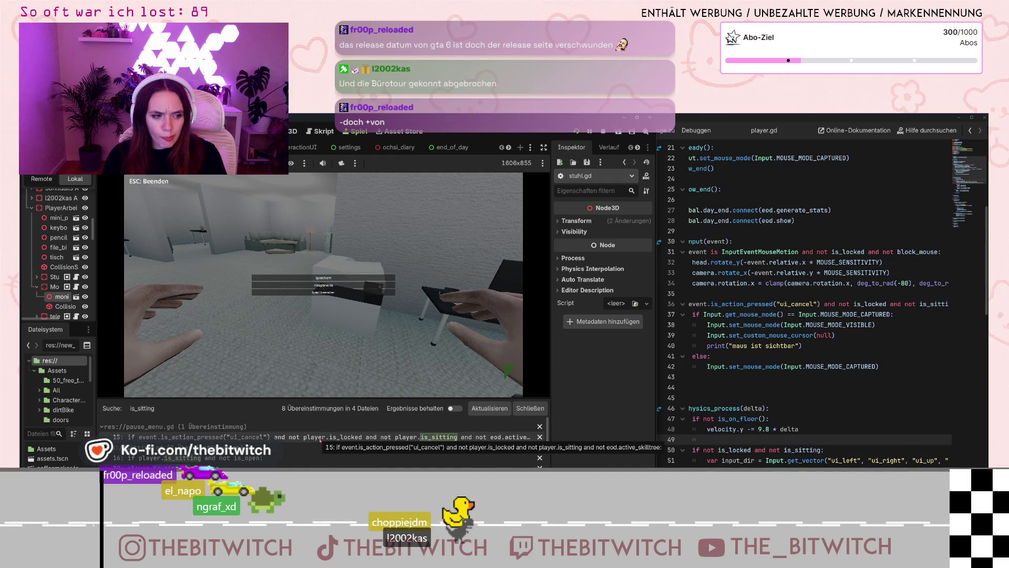
{"action": "scroll", "coordinate": [320, 441], "scroll_direction": "down", "scroll_amount": 1}
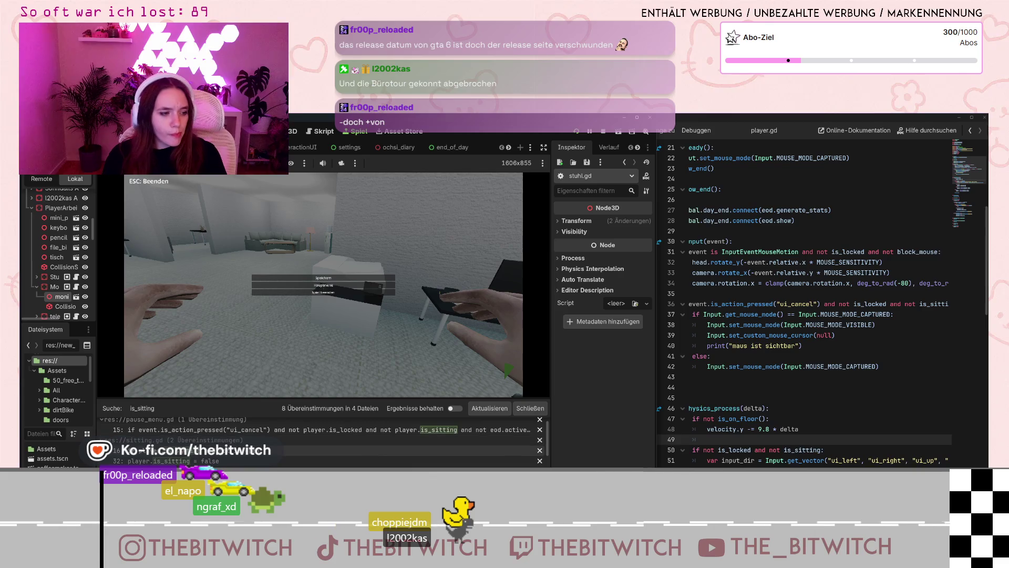
{"action": "left_click", "coordinate": [228, 450]}
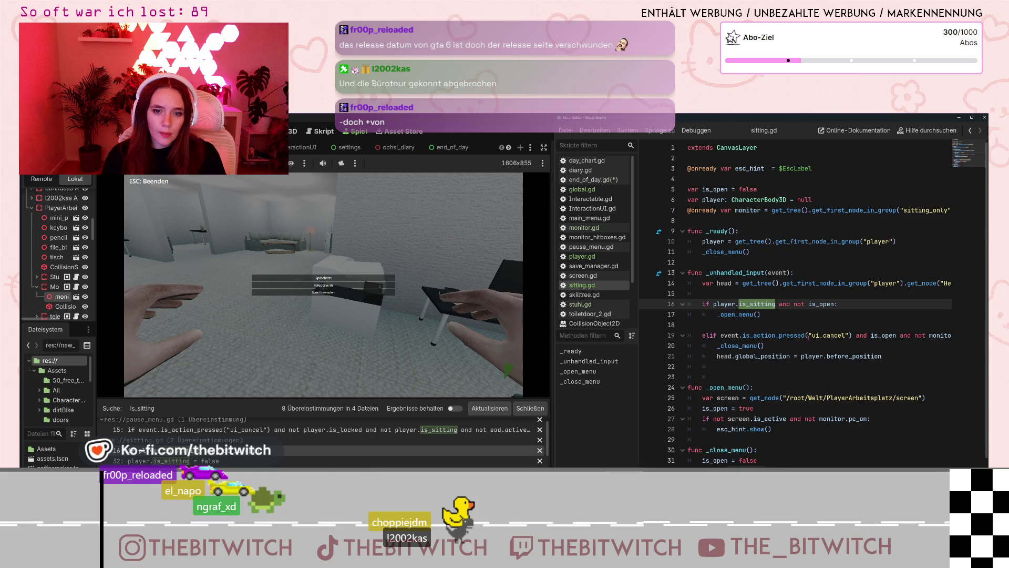
{"action": "left_click", "coordinate": [731, 345]}
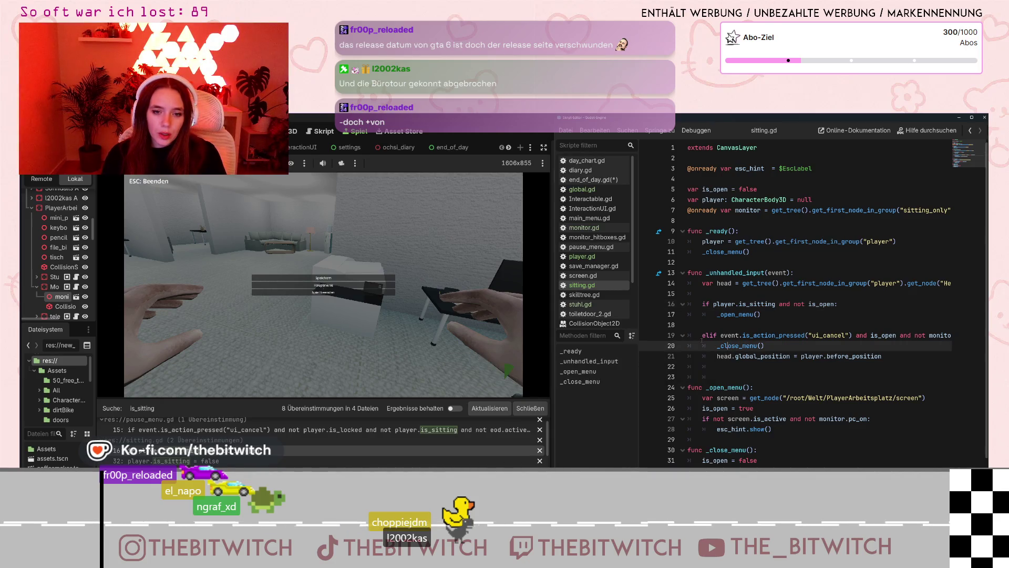
{"action": "key", "text": "Down"}
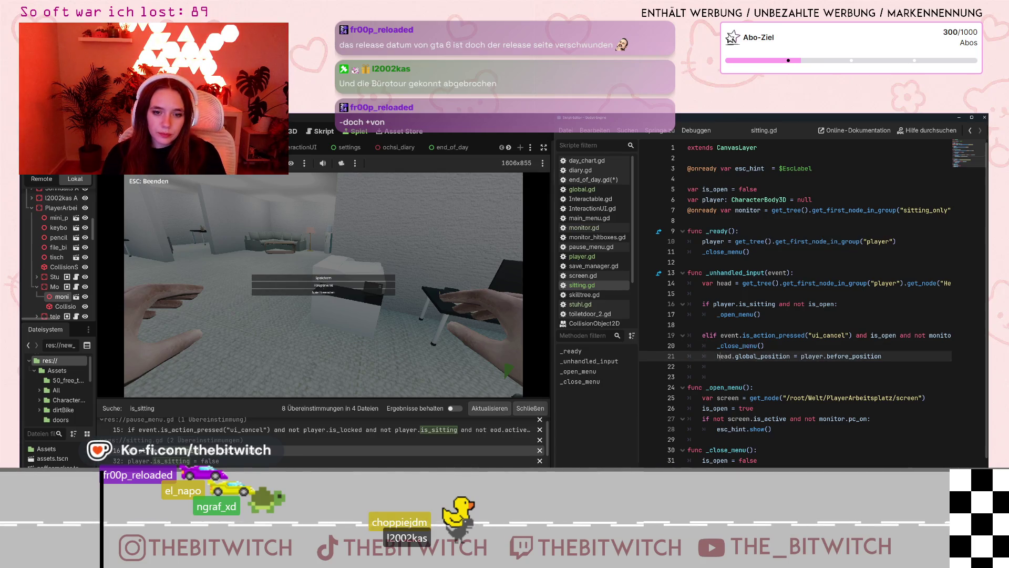
{"action": "left_click", "coordinate": [717, 345]}
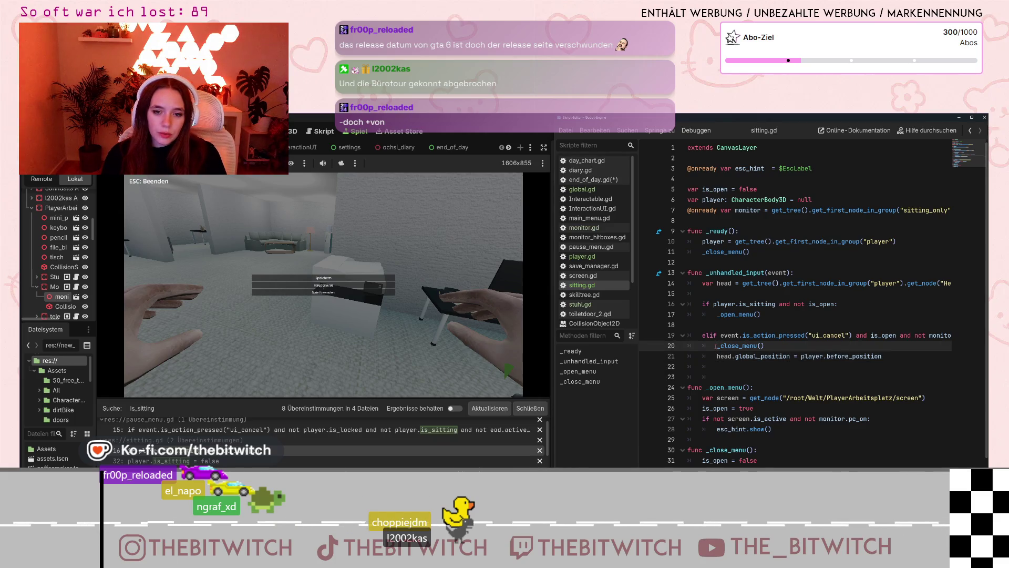
{"action": "left_click", "coordinate": [837, 356]}
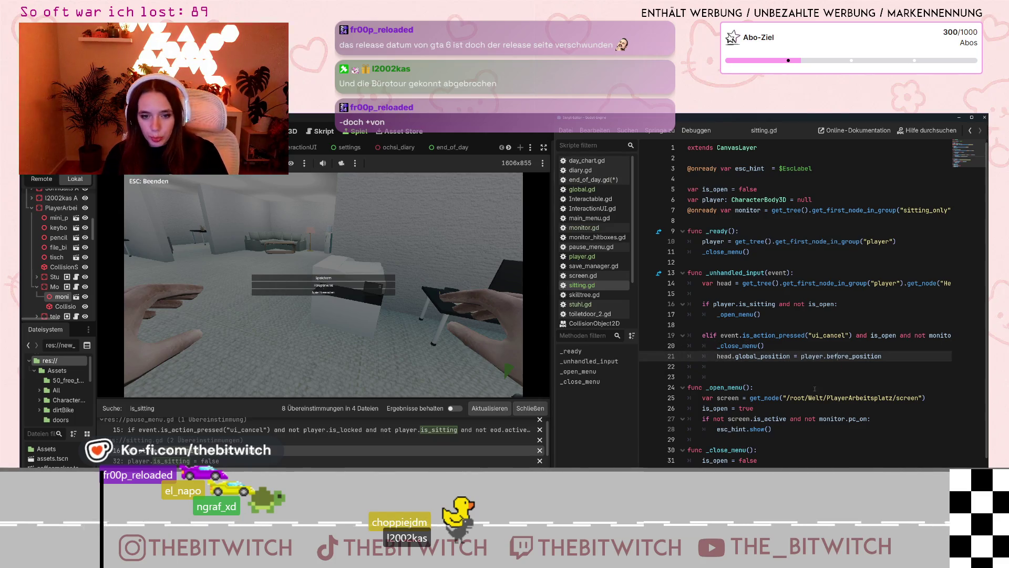
{"action": "left_click_drag", "start_coordinate": [715, 345], "coordinate": [766, 345]}
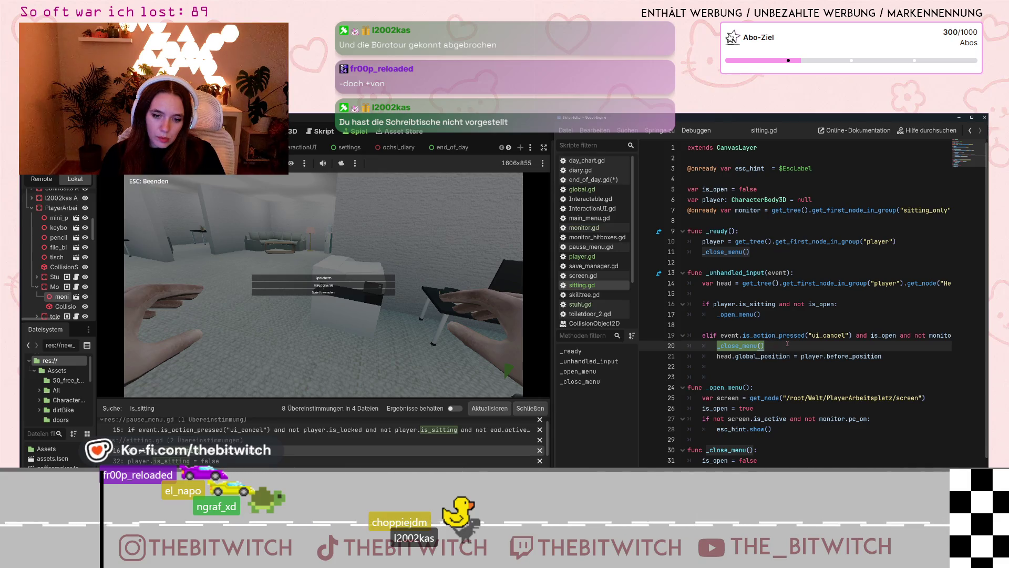
{"action": "left_click", "coordinate": [787, 343]}
{"action": "scroll", "coordinate": [788, 343], "scroll_direction": "down", "scroll_amount": 1}
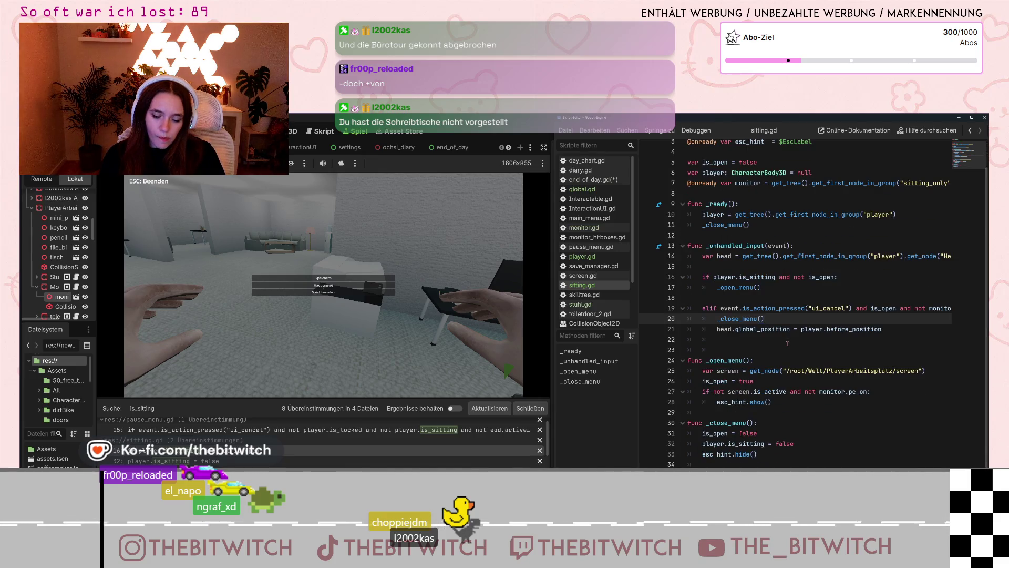
{"action": "left_click", "coordinate": [806, 333]}
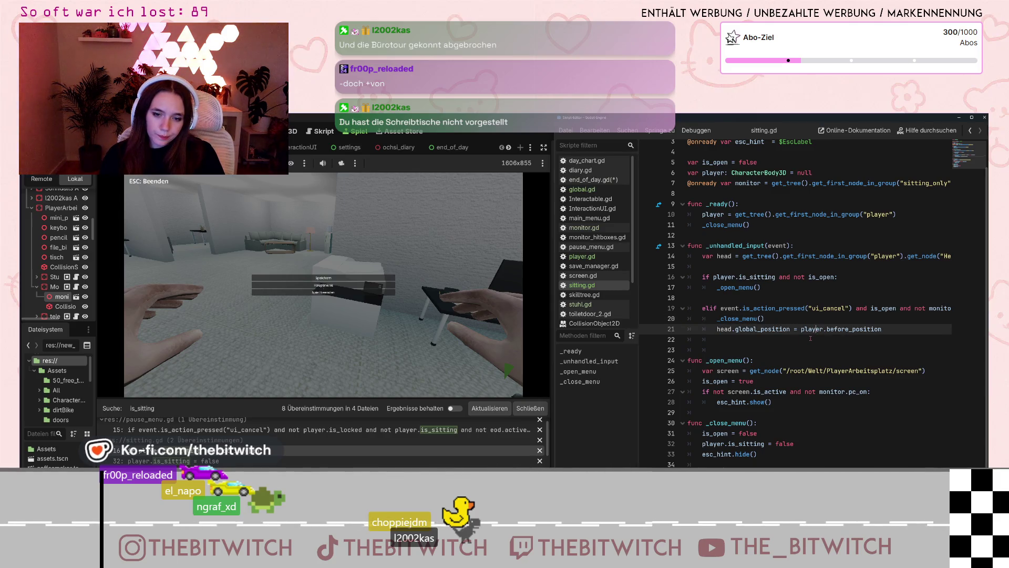
{"action": "left_click", "coordinate": [736, 444]}
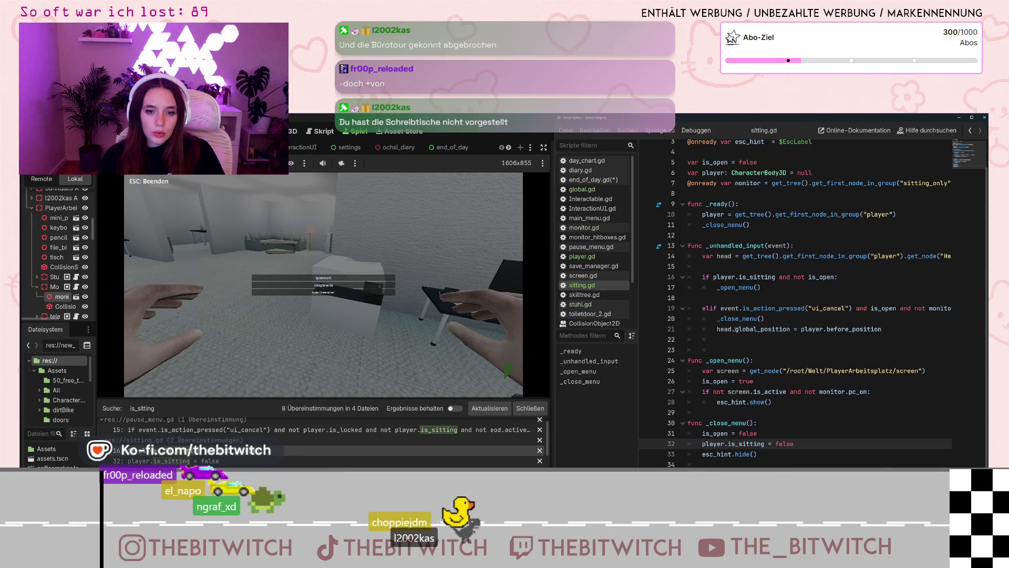
{"action": "left_click", "coordinate": [718, 329]}
{"action": "left_click_drag", "start_coordinate": [890, 335], "coordinate": [717, 332]}
{"action": "key", "text": "ctrl+c"}
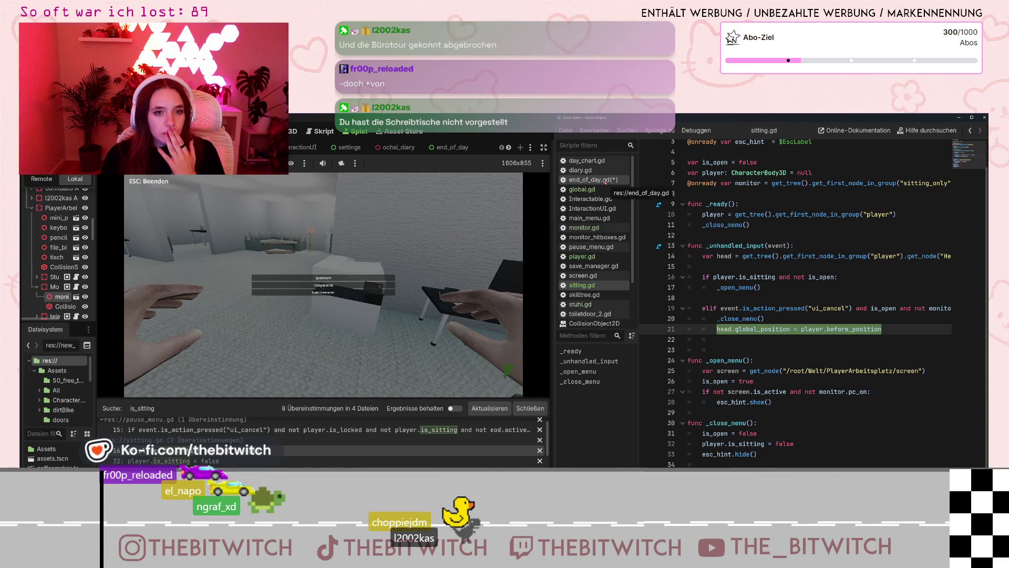
Step: Add a sitting._close_menu() call below the is_sitting reset in end_of_day.gd
{"action": "left_click", "coordinate": [604, 181]}
{"action": "scroll", "coordinate": [893, 405], "scroll_direction": "down", "scroll_amount": 1}
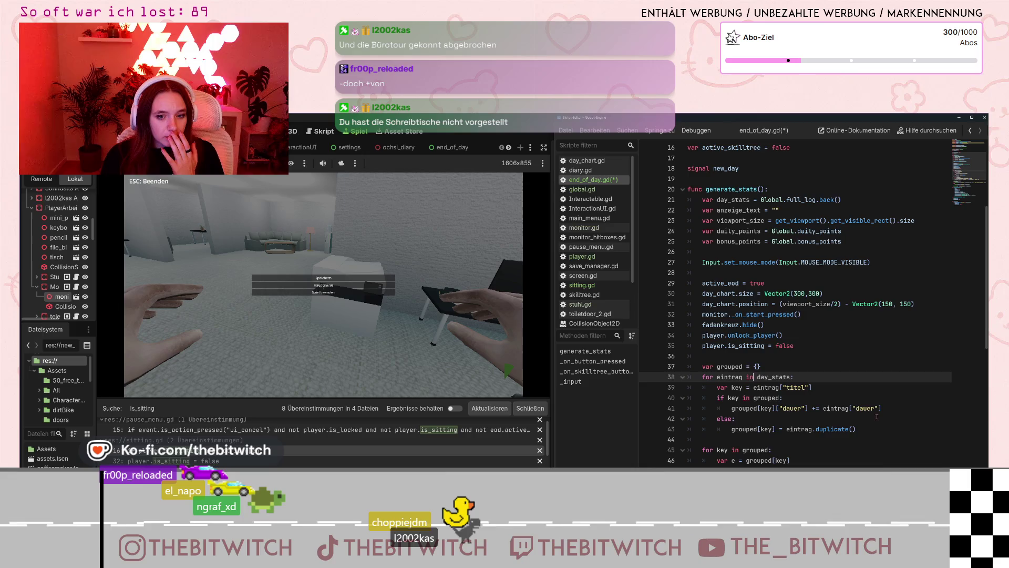
{"action": "left_click", "coordinate": [795, 346]}
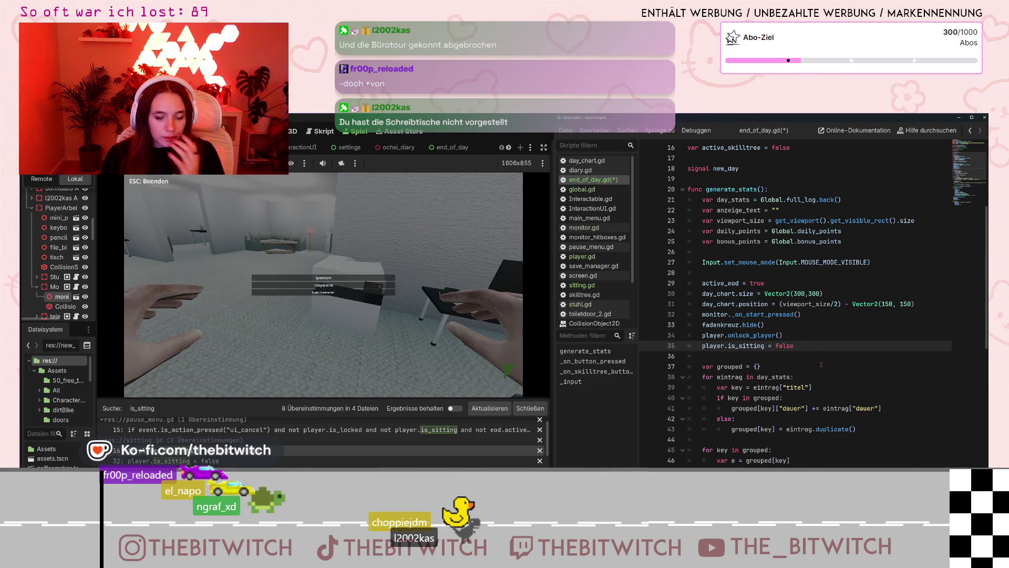
{"action": "key", "text": "Return"}
{"action": "type", "text": "sitting."}
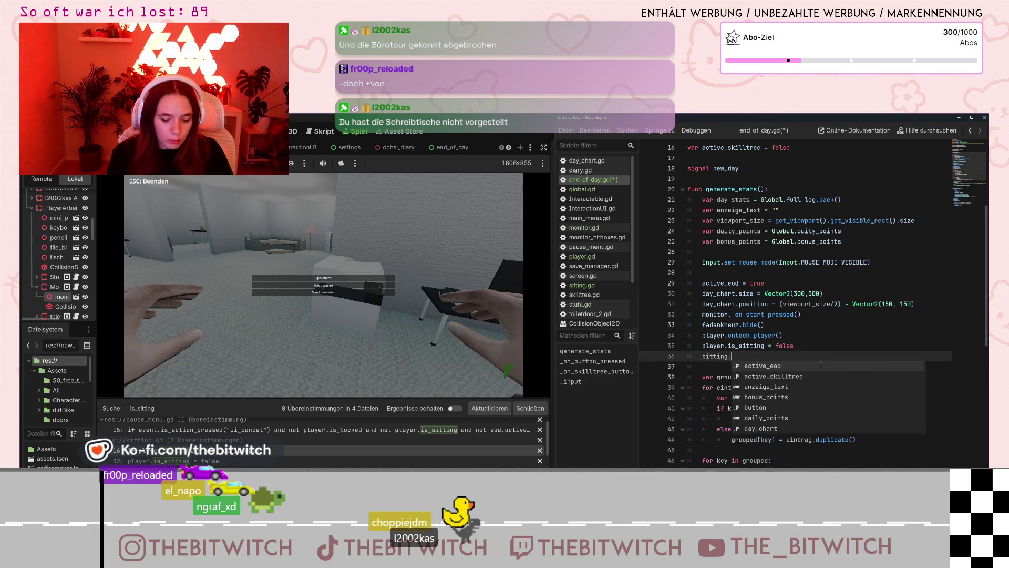
{"action": "key", "text": "Escape"}
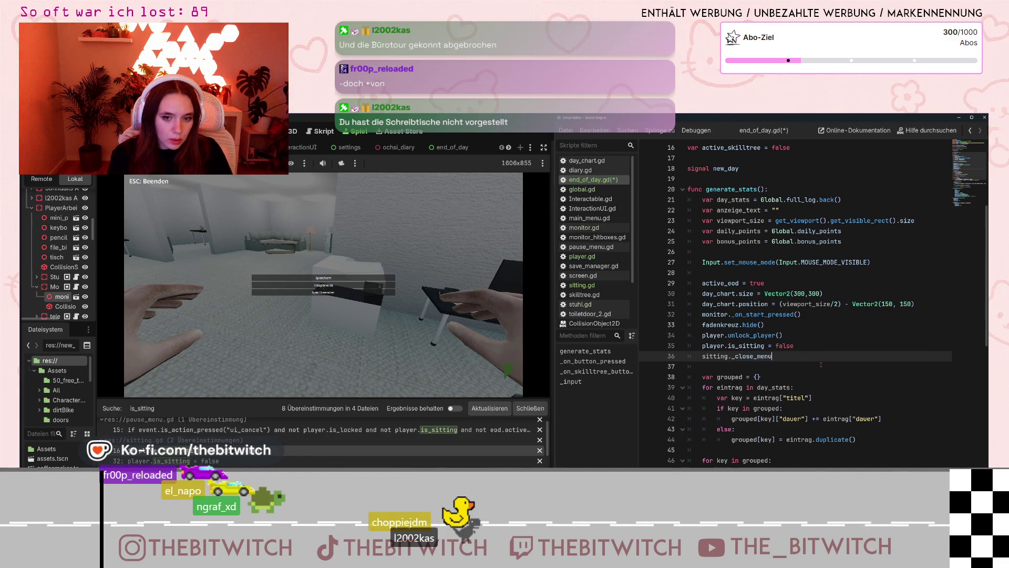
{"action": "type", "text": "()"}
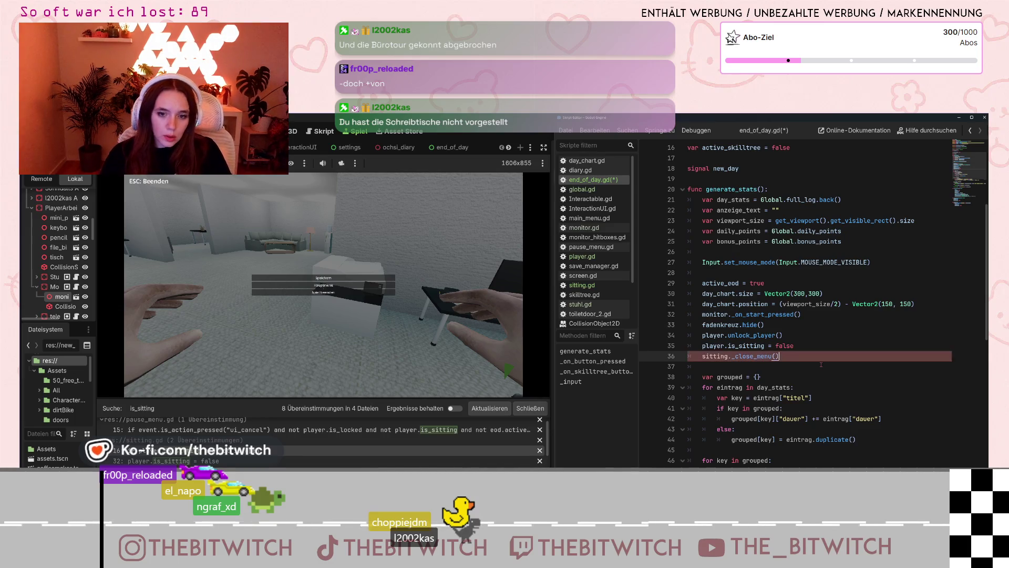
Step: Paste 'head.global_position = player.before_position' on the following line
{"action": "key", "text": "Return"}
{"action": "key", "text": "ctrl+v"}
{"action": "left_click", "coordinate": [818, 332]}
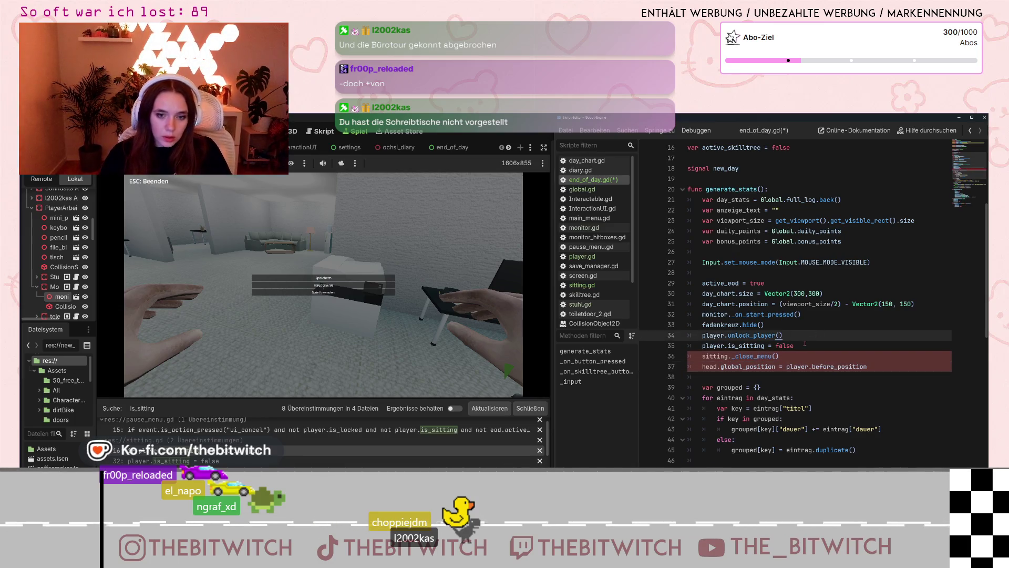
{"action": "scroll", "coordinate": [804, 343], "scroll_direction": "up", "scroll_amount": 5}
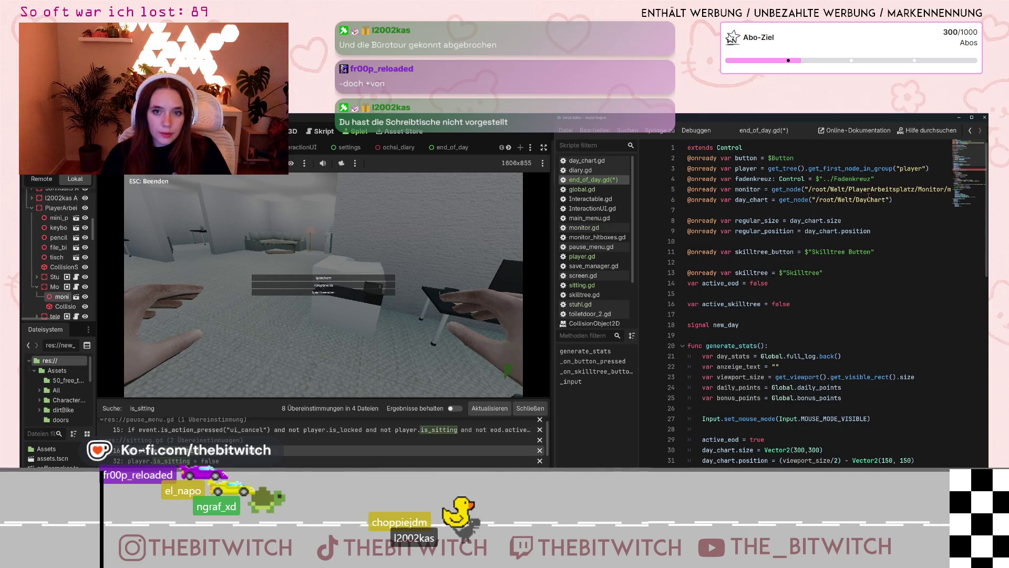
Step: Duplicate the player declaration onto line 4 and append .get_node("head")
{"action": "left_click_drag", "start_coordinate": [929, 168], "coordinate": [704, 168]}
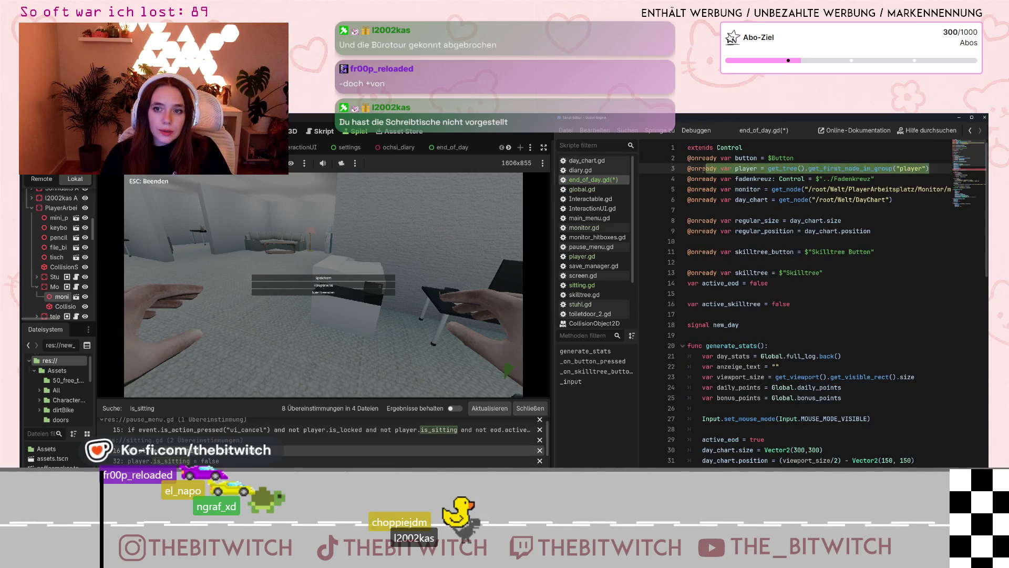
{"action": "left_click", "coordinate": [943, 167]}
{"action": "key", "text": "Return"}
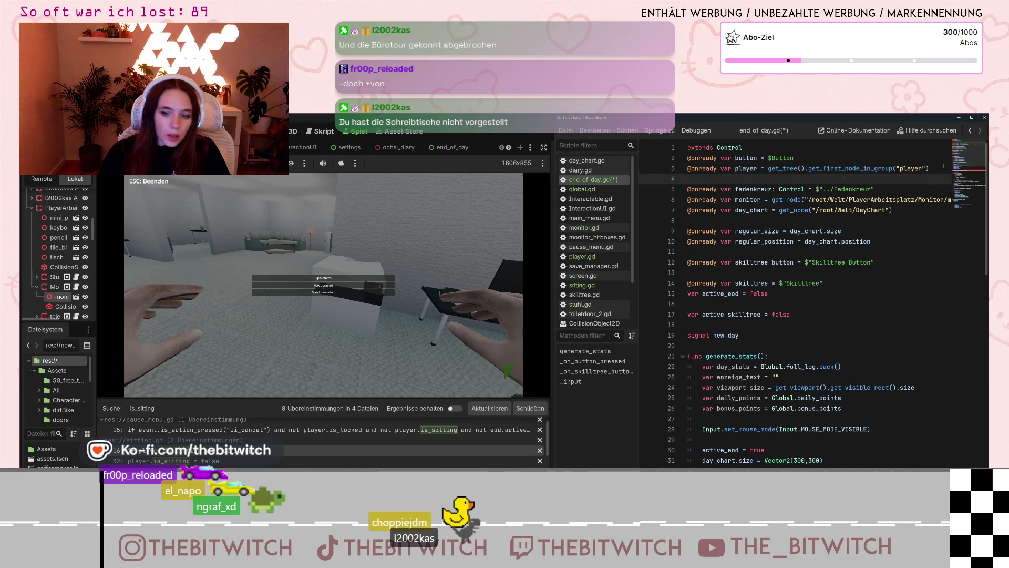
{"action": "type", "text": "@onready var player = get_tree().get_first_node_in_group(\"player\")"}
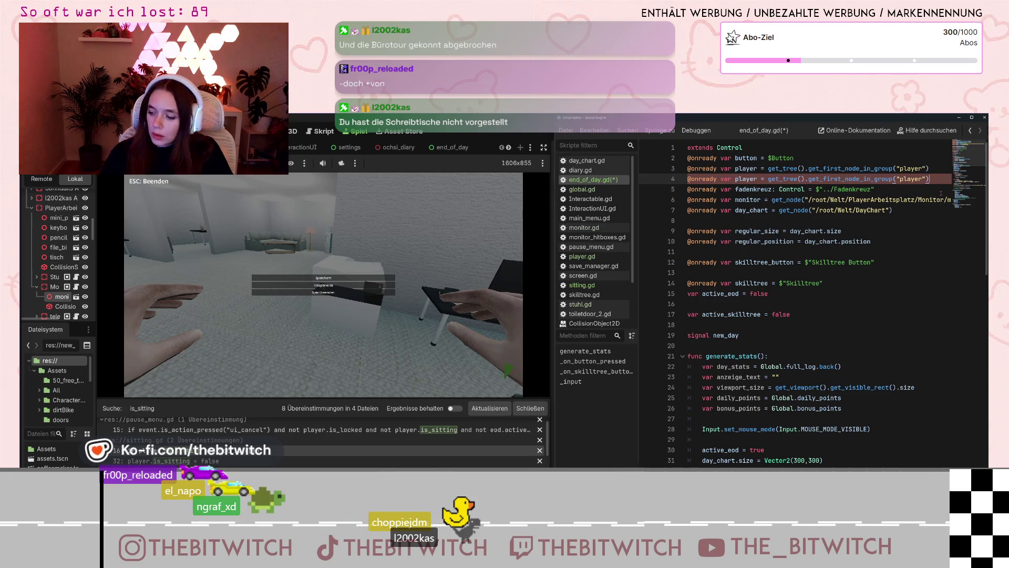
{"action": "type", "text": ".get"}
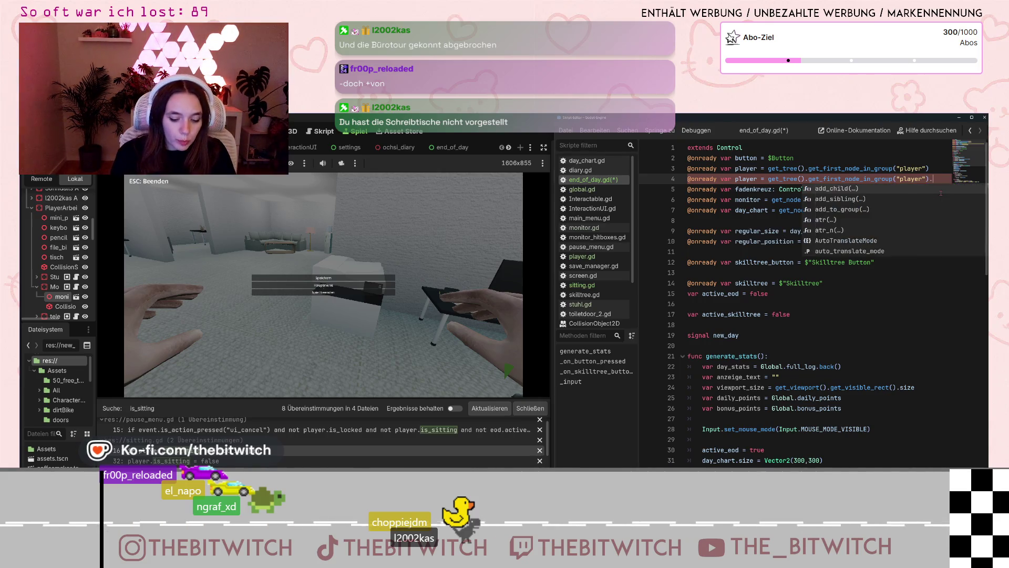
{"action": "type", "text": "_node"}
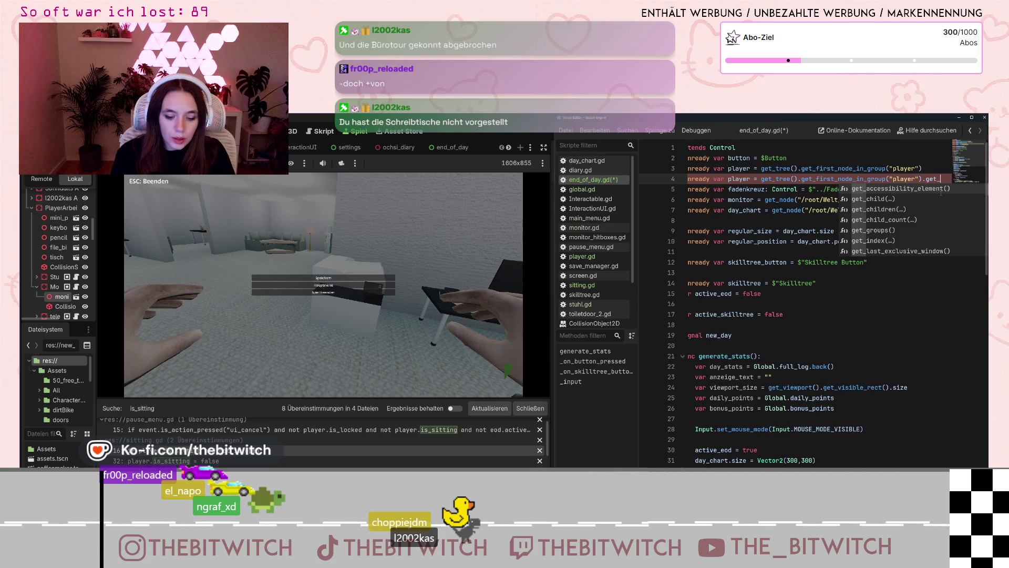
{"action": "type", "text": "(\"head"}
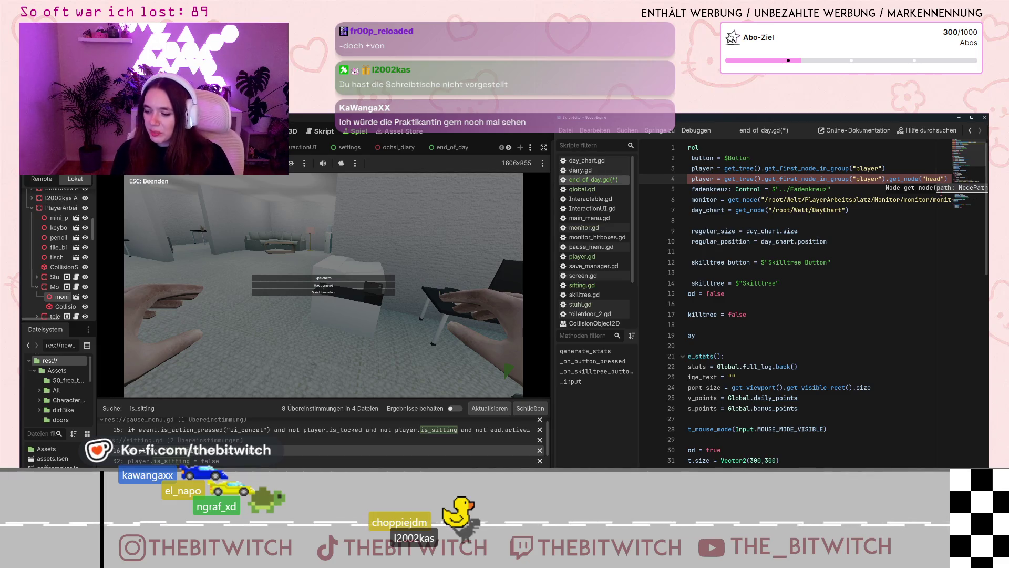
Step: Rename the line-4 variable from player to head and review the script
{"action": "left_click", "coordinate": [900, 206]}
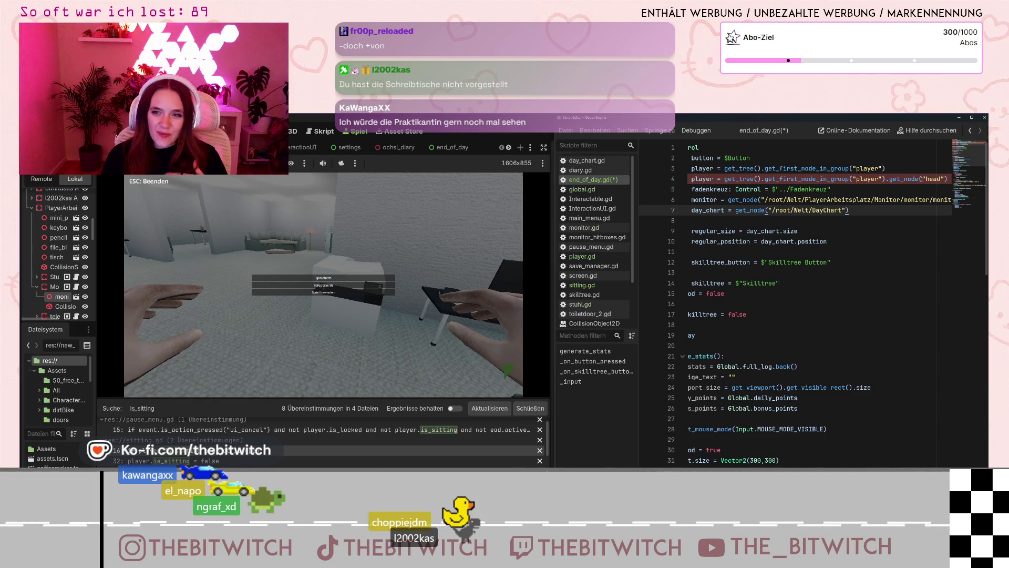
{"action": "left_click", "coordinate": [874, 179]}
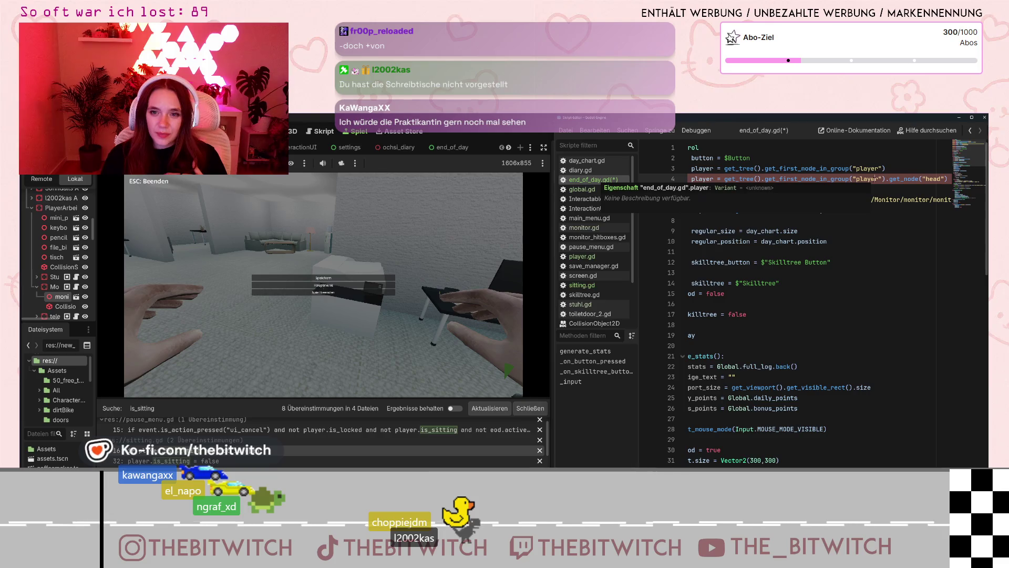
{"action": "left_click", "coordinate": [885, 259]}
{"action": "left_click", "coordinate": [746, 179]}
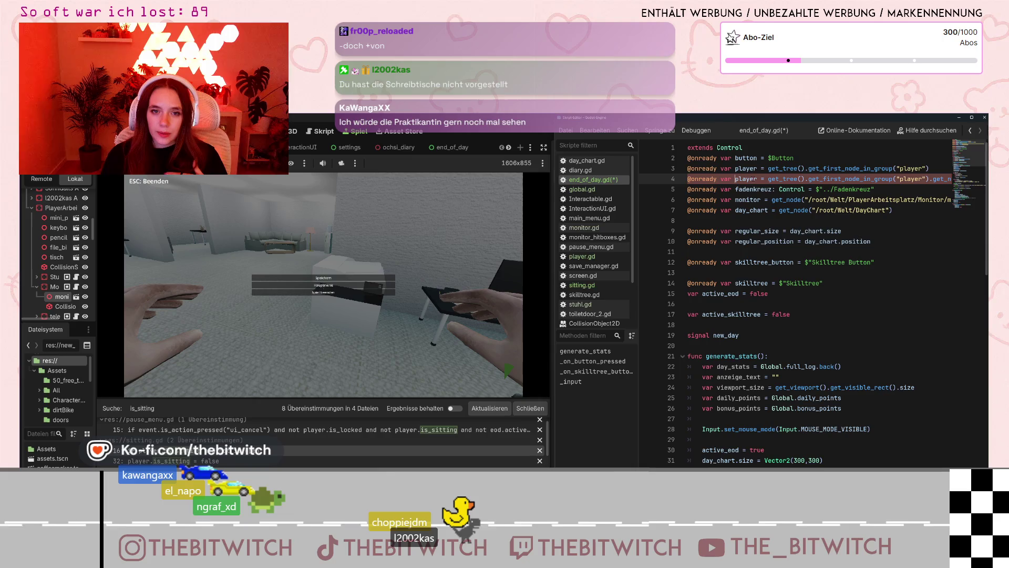
{"action": "double_click", "coordinate": [746, 179]}
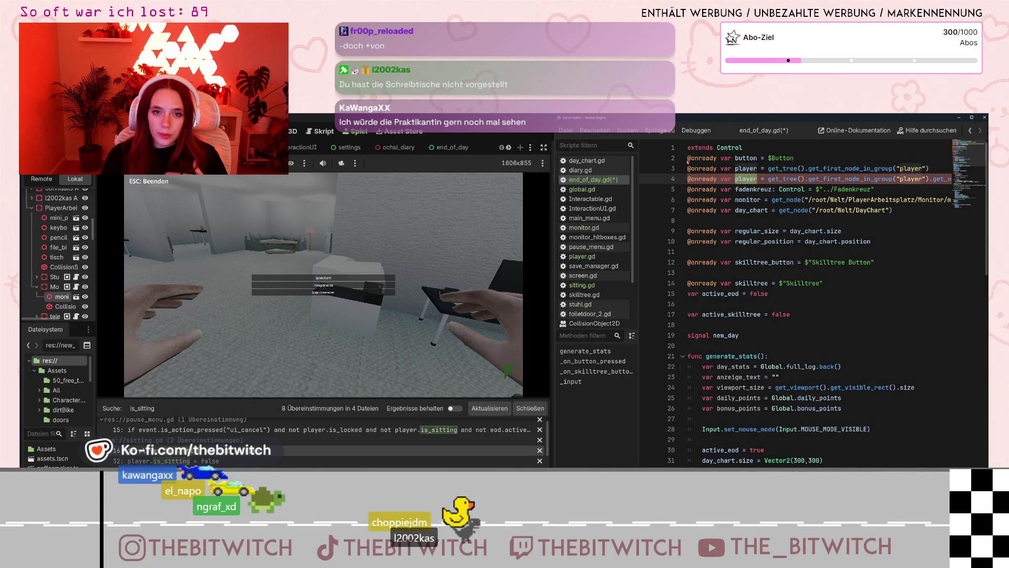
{"action": "type", "text": "head"}
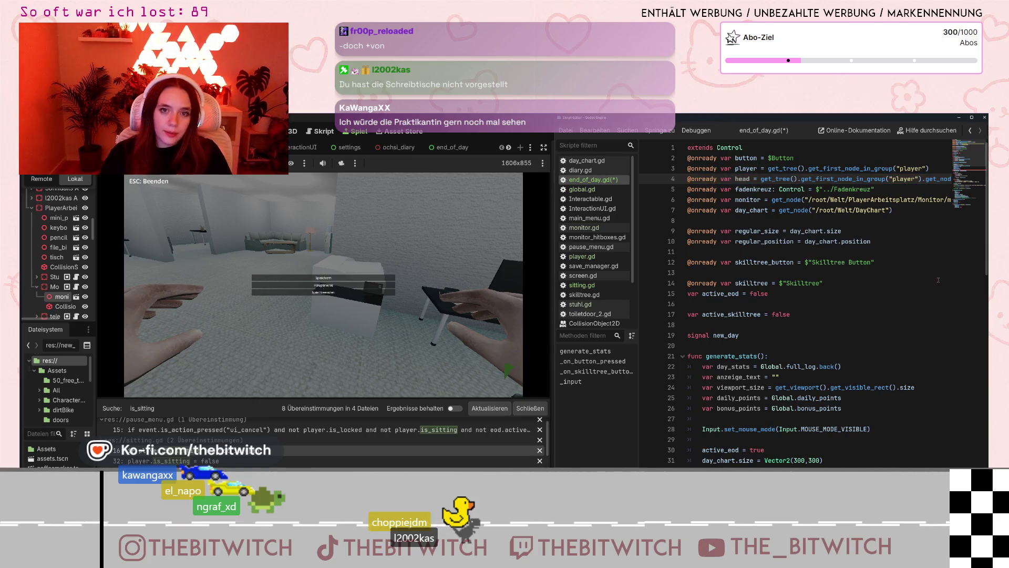
{"action": "left_click", "coordinate": [934, 278]}
{"action": "scroll", "coordinate": [820, 305], "scroll_direction": "down", "scroll_amount": 3}
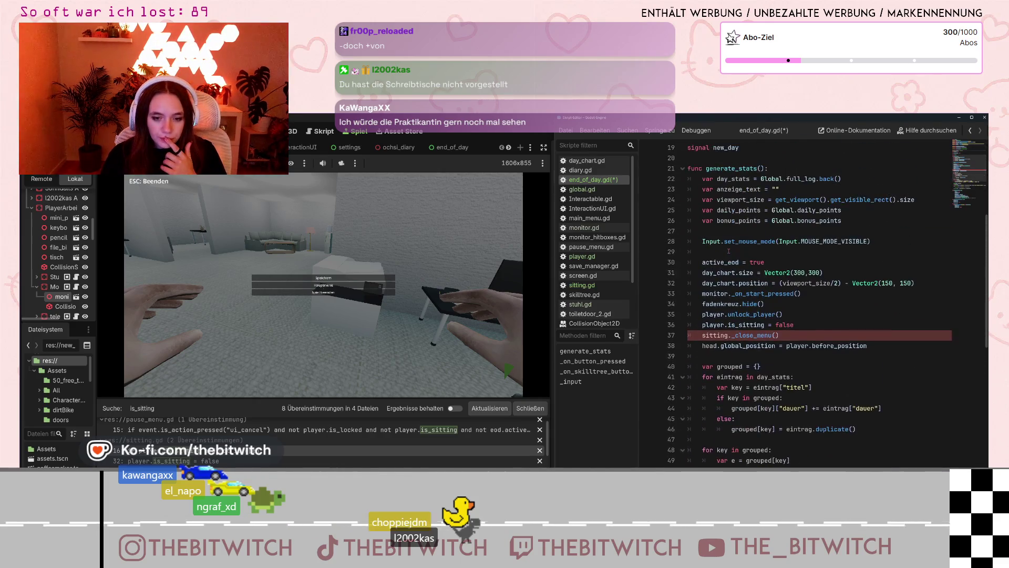
{"action": "scroll", "coordinate": [895, 228], "scroll_direction": "up", "scroll_amount": 3}
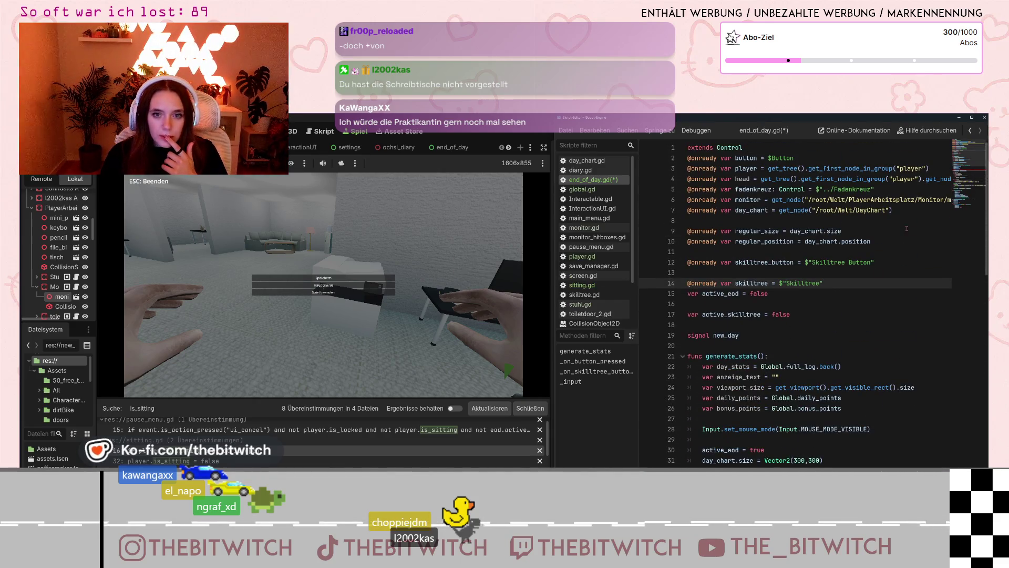
{"action": "scroll", "coordinate": [893, 242], "scroll_direction": "down", "scroll_amount": 5}
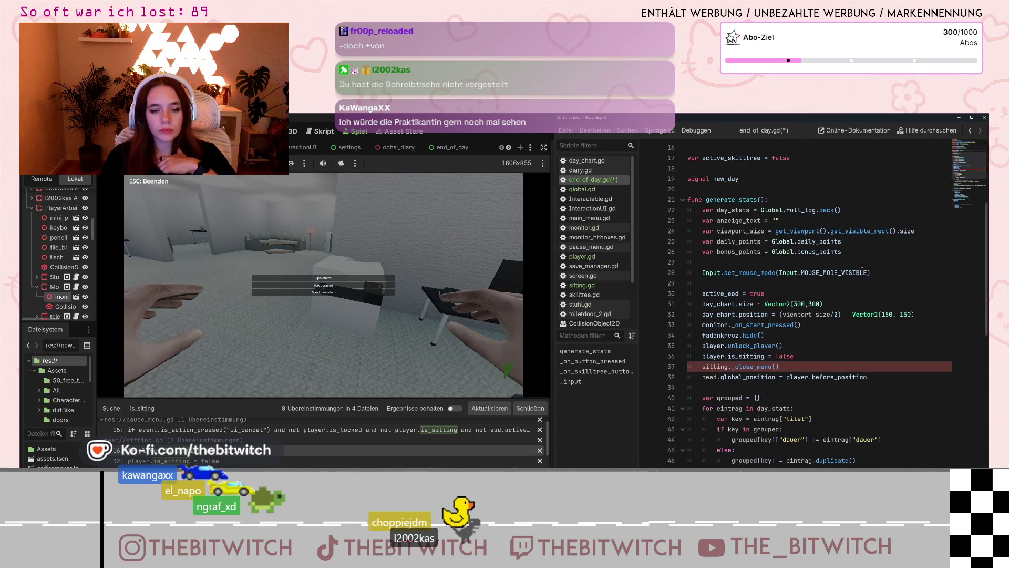
{"action": "scroll", "coordinate": [862, 265], "scroll_direction": "up", "scroll_amount": 5}
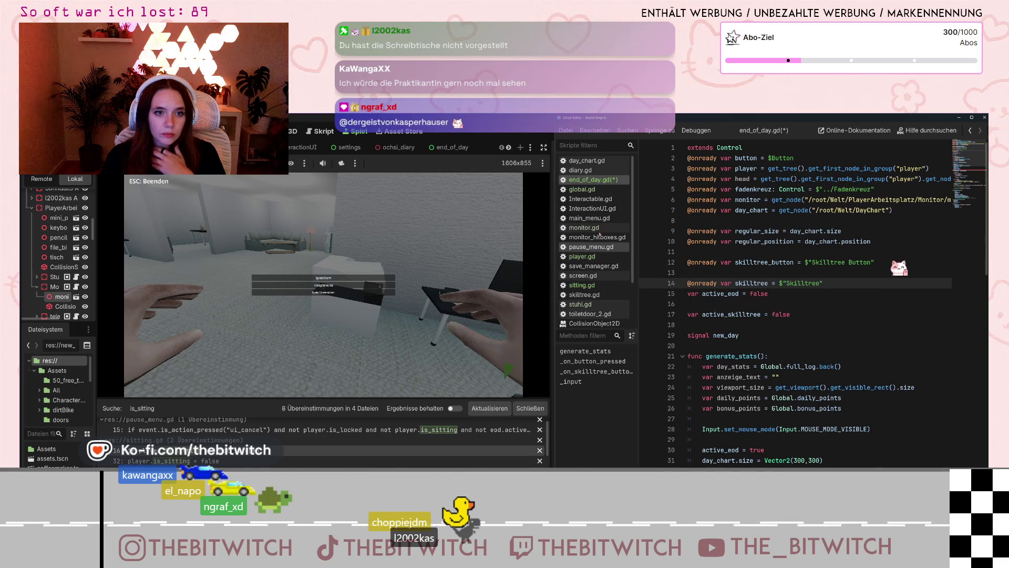
Step: Check sitting.gd's head lookup, copy its file path, and return to end_of_day.gd
{"action": "left_click", "coordinate": [583, 189]}
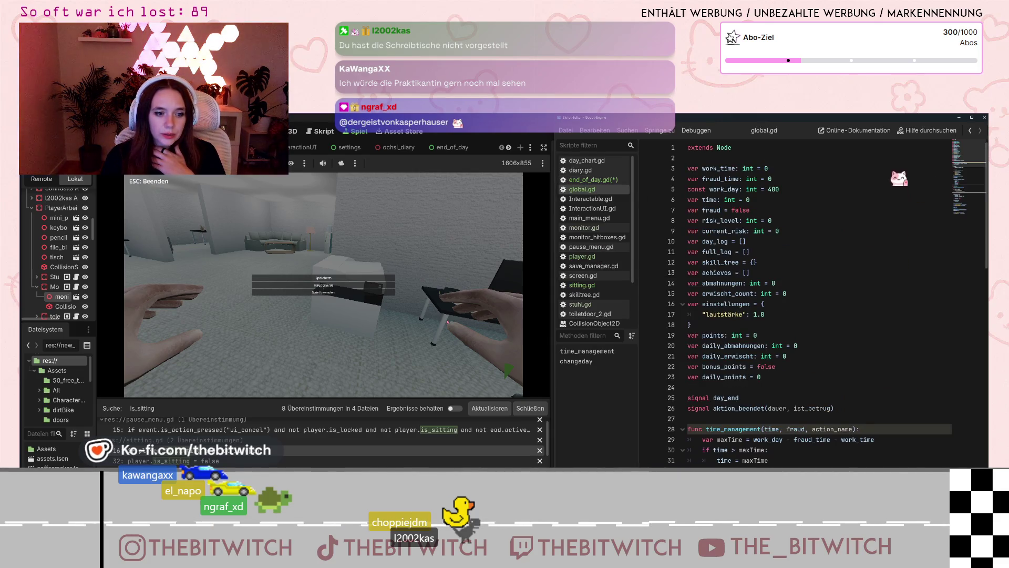
{"action": "left_click", "coordinate": [315, 450]}
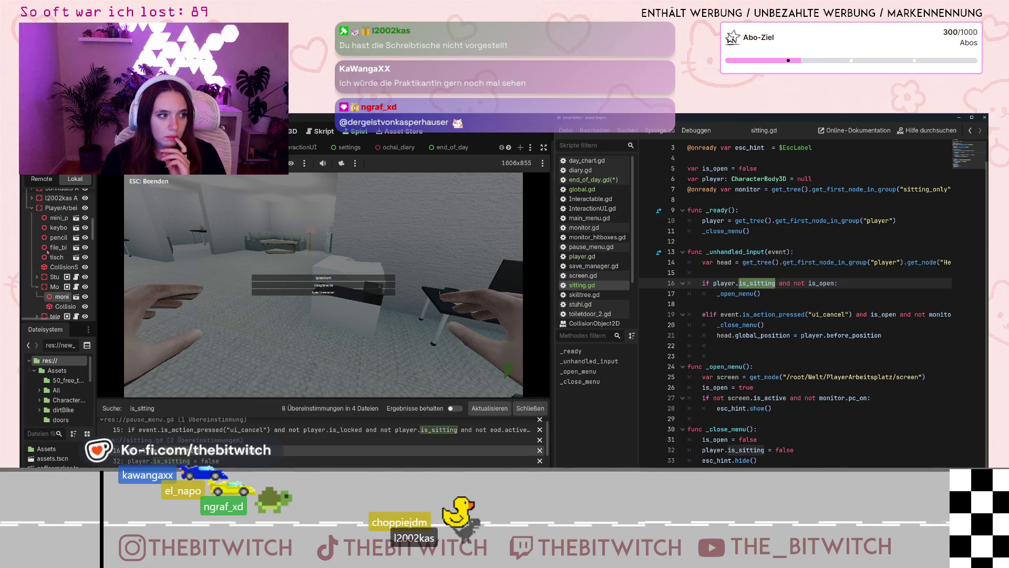
{"action": "scroll", "coordinate": [48, 253], "scroll_direction": "up", "scroll_amount": 10}
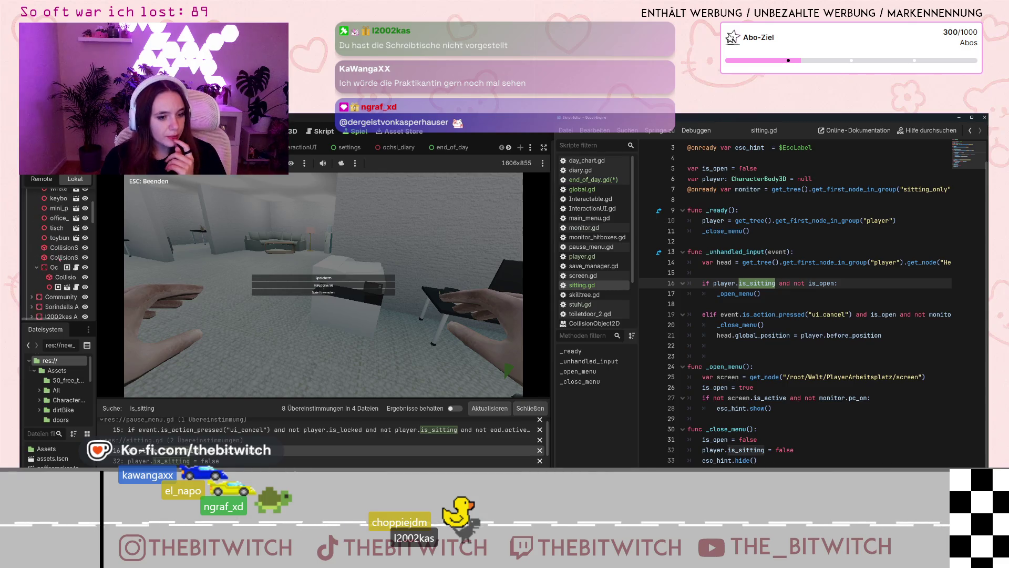
{"action": "scroll", "coordinate": [59, 257], "scroll_direction": "down", "scroll_amount": 5}
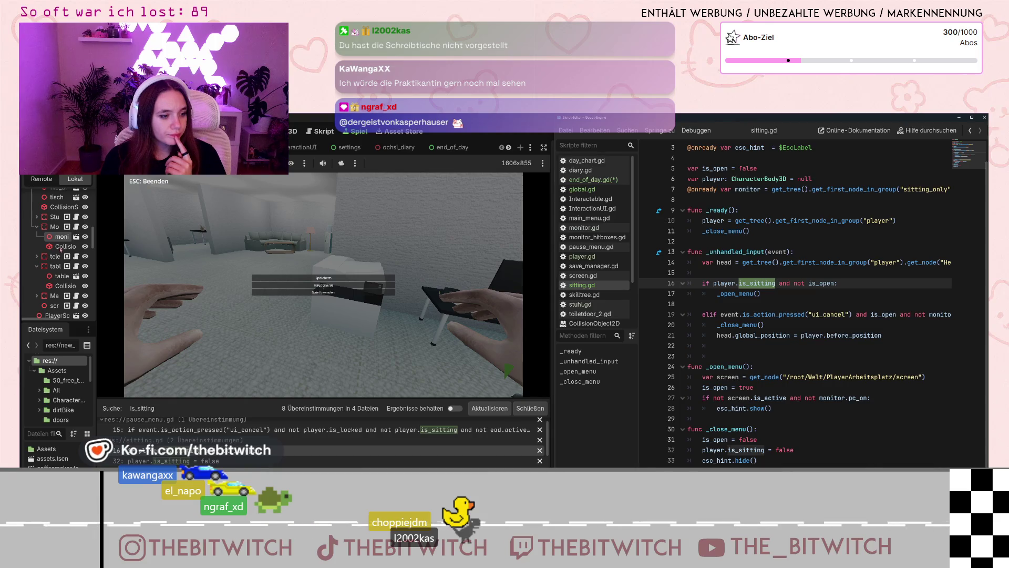
{"action": "right_click", "coordinate": [597, 285]}
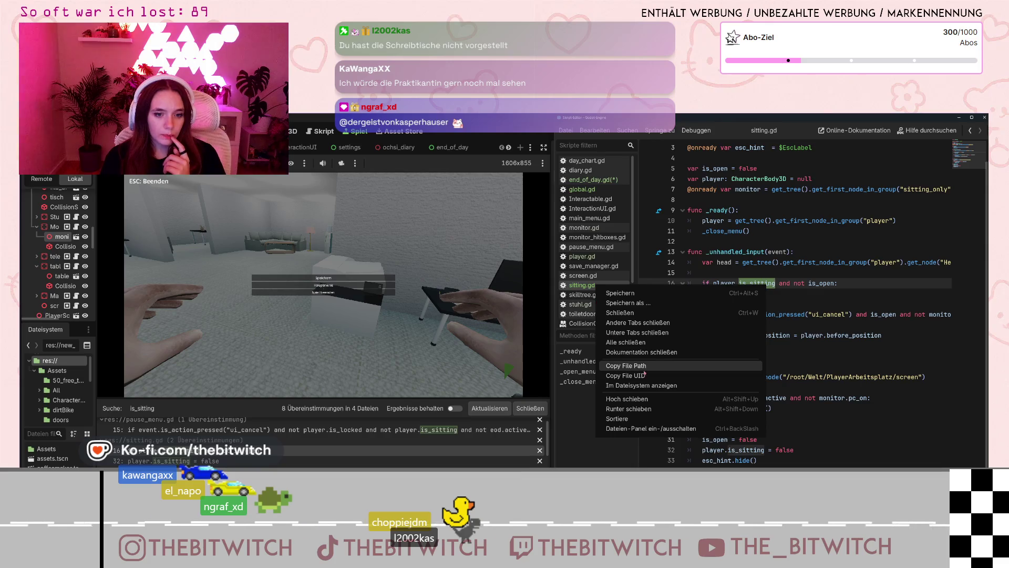
{"action": "left_click", "coordinate": [625, 365]}
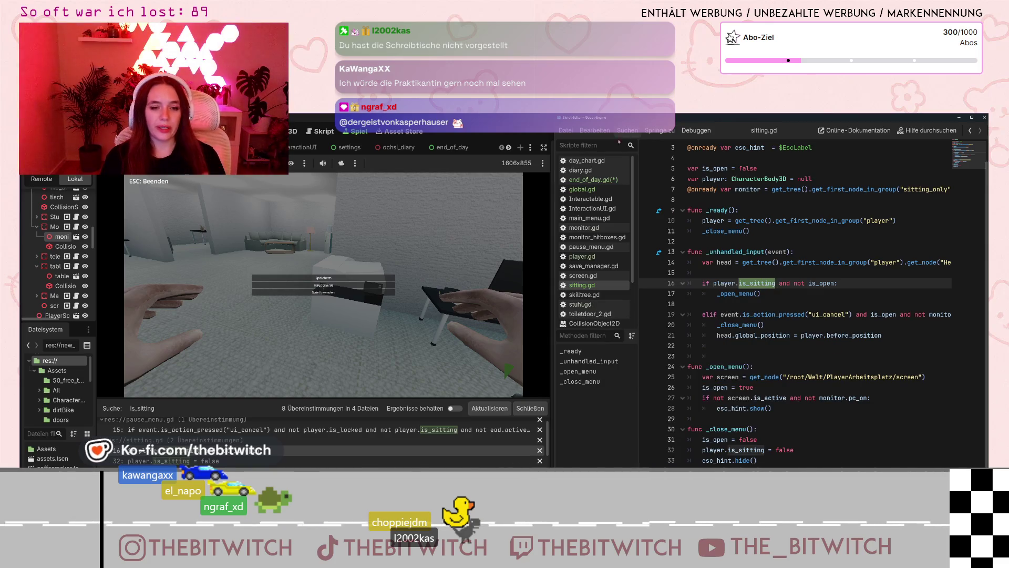
{"action": "left_click", "coordinate": [611, 180]}
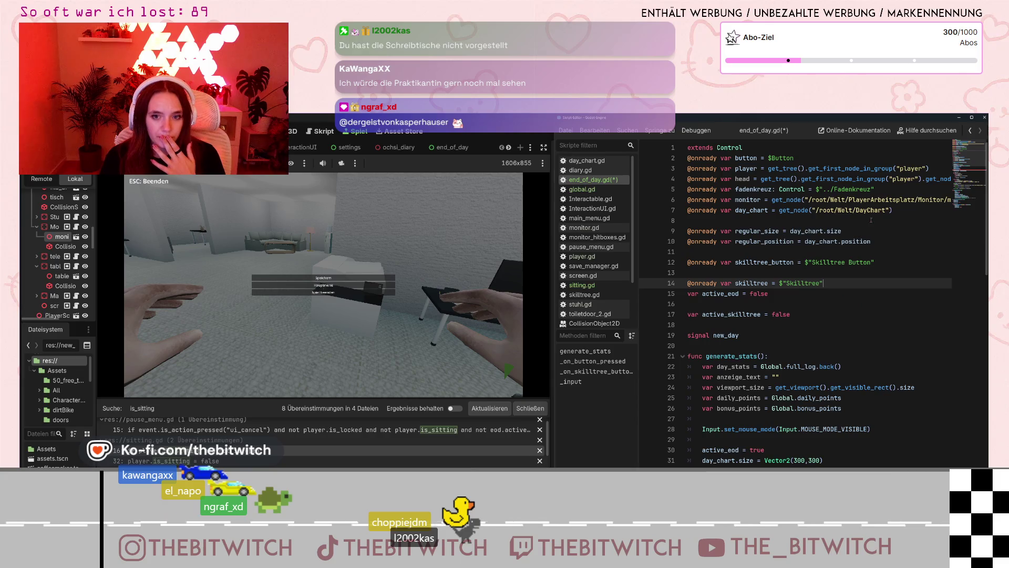
Step: Paste the res://sitting.gd path onto line 8 of end_of_day.gd and select it
{"action": "left_click", "coordinate": [900, 212]}
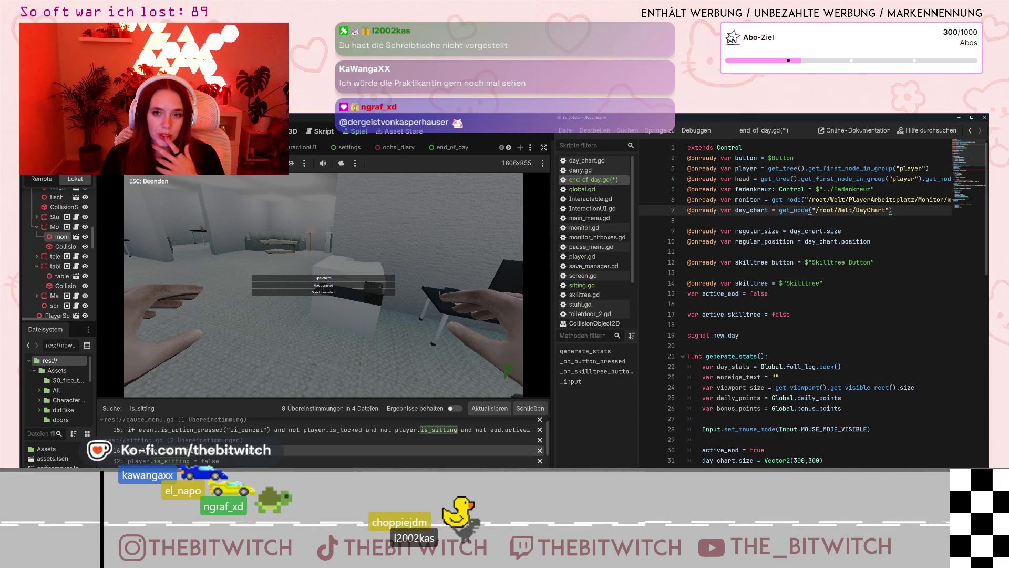
{"action": "key", "text": "Return"}
{"action": "type", "text": "res://sitting.gd"}
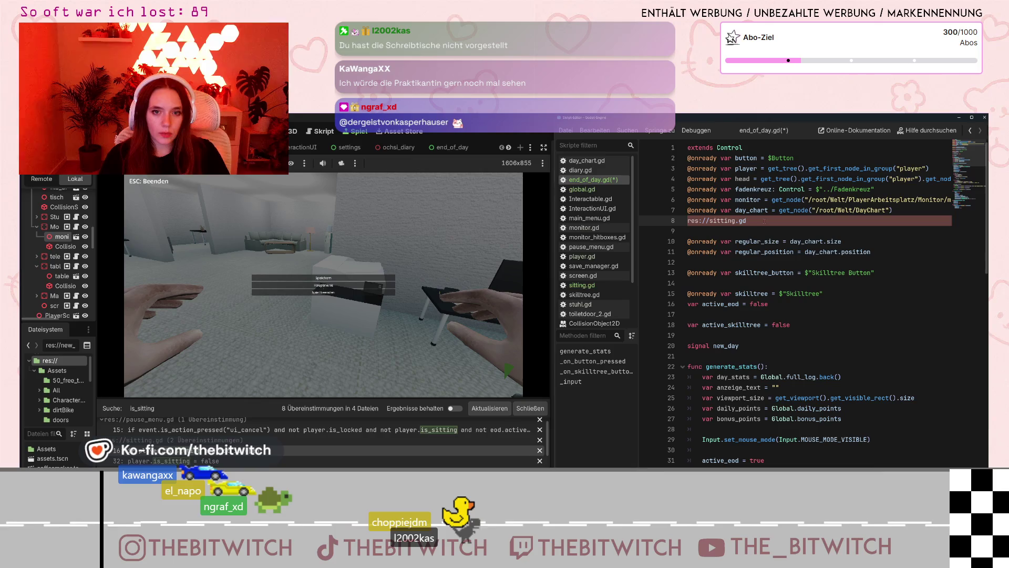
{"action": "left_click_drag", "start_coordinate": [764, 221], "coordinate": [688, 220]}
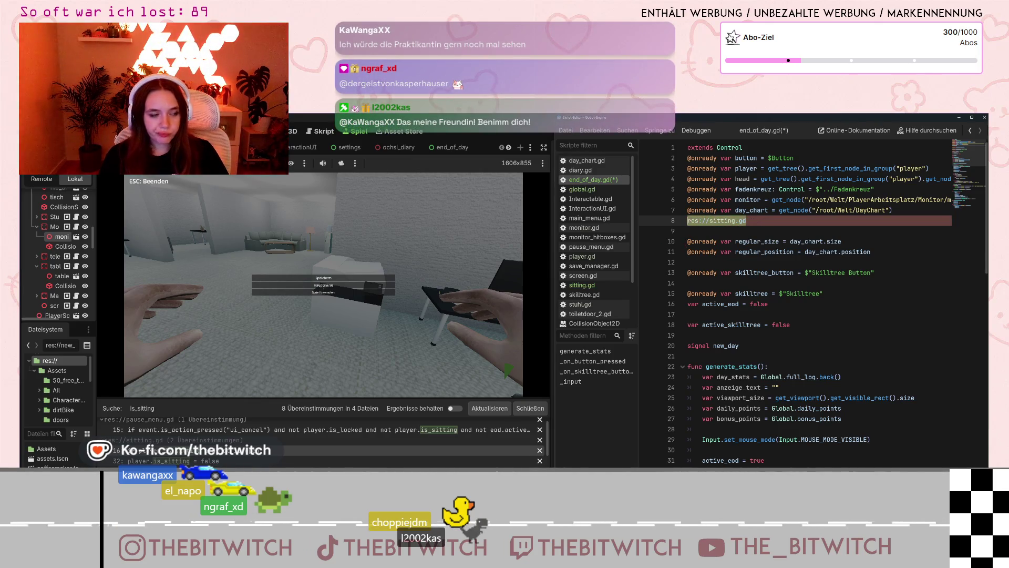
Step: Expand the Stuhl node in the Remote tree to view its Interactable and physics properties
{"action": "scroll", "coordinate": [37, 232], "scroll_direction": "up", "scroll_amount": 1}
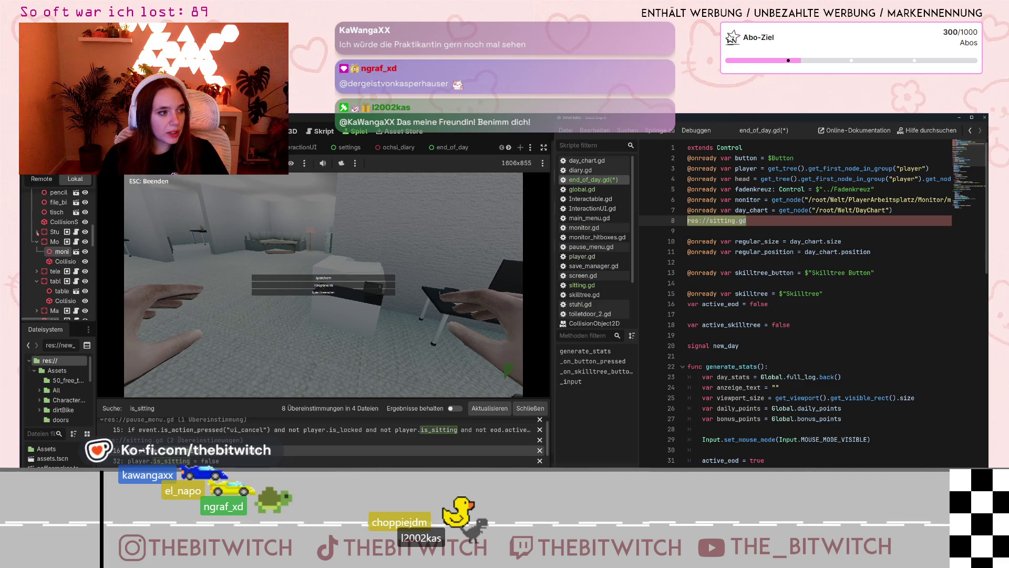
{"action": "left_click", "coordinate": [37, 232]}
{"action": "left_click", "coordinate": [55, 232]}
{"action": "left_click", "coordinate": [55, 233]}
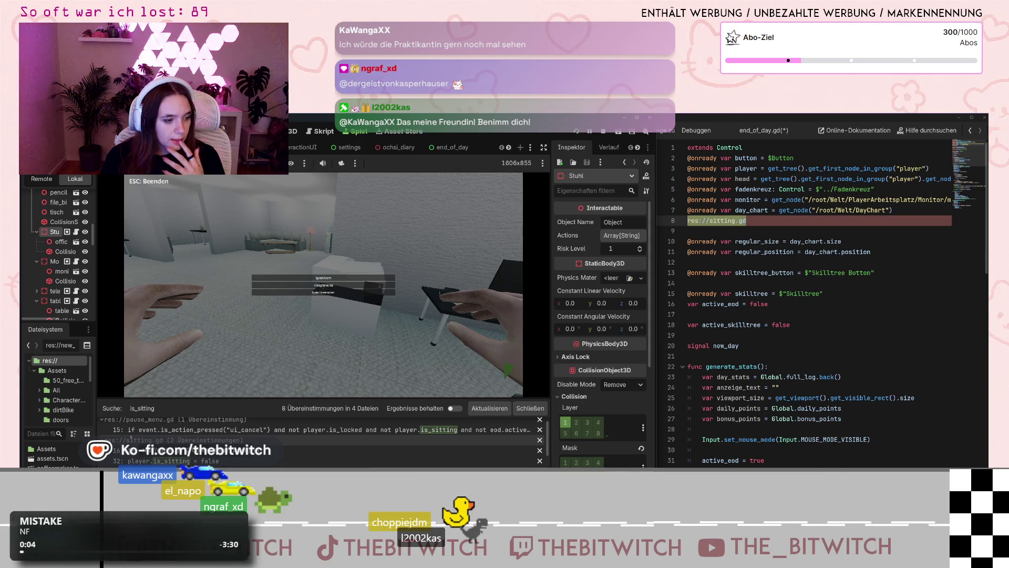
Step: Open office_chair.tscn and the sitting scene, then reselect line 8's stray path in end_of_day.gd
{"action": "scroll", "coordinate": [80, 285], "scroll_direction": "down", "scroll_amount": 1}
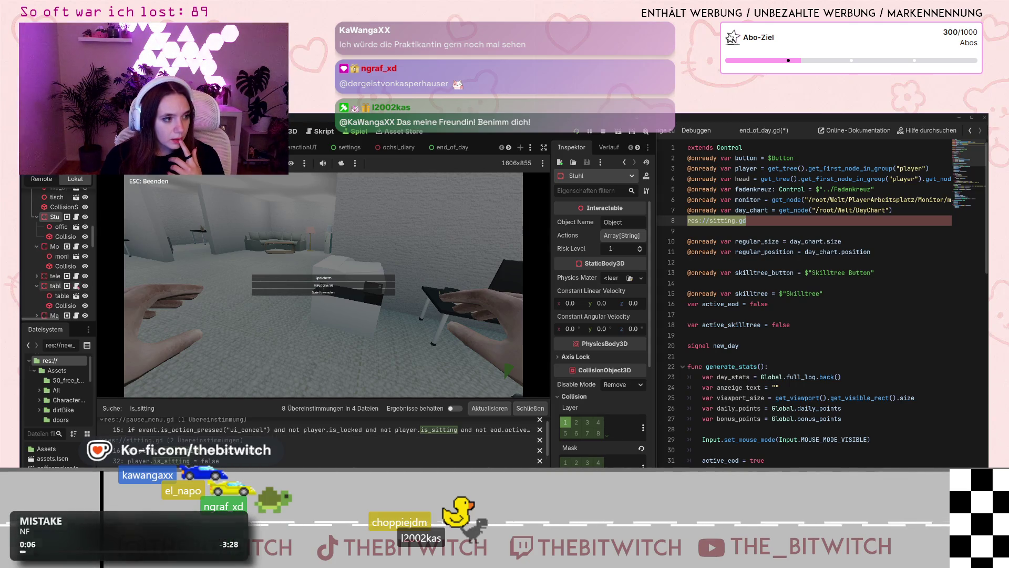
{"action": "scroll", "coordinate": [77, 286], "scroll_direction": "up", "scroll_amount": 3}
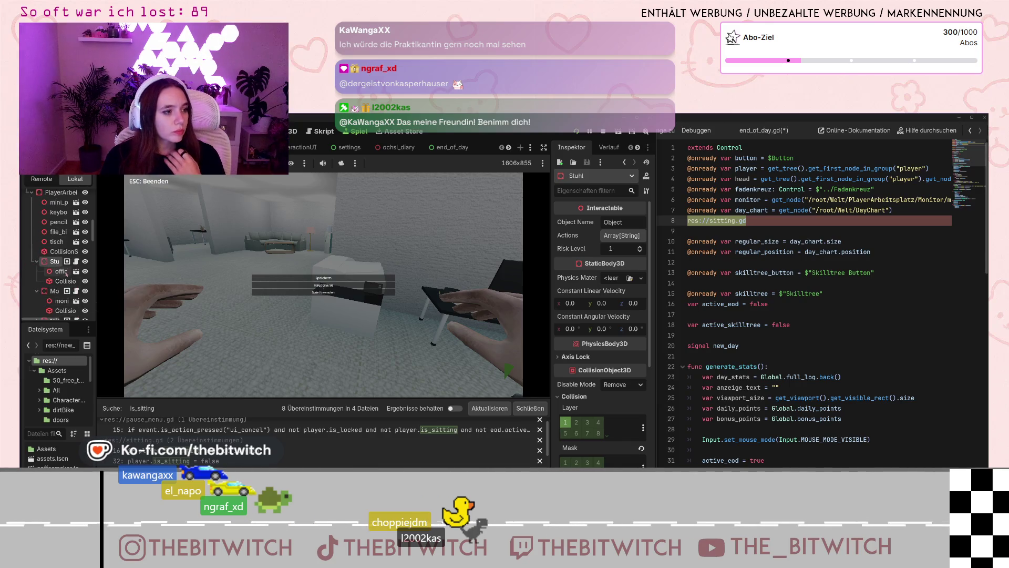
{"action": "left_click", "coordinate": [76, 271]}
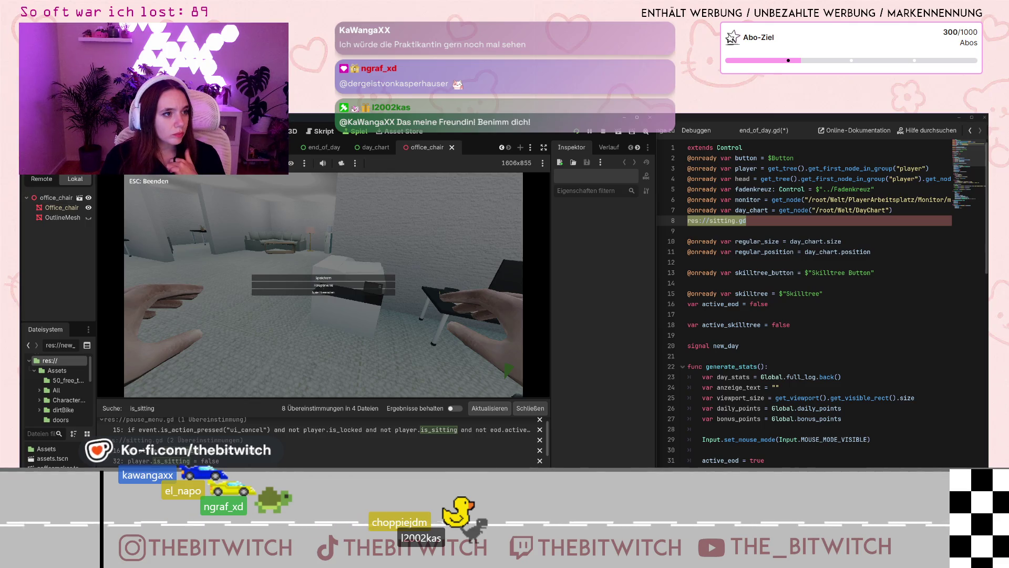
{"action": "key", "text": "ctrl+Tab"}
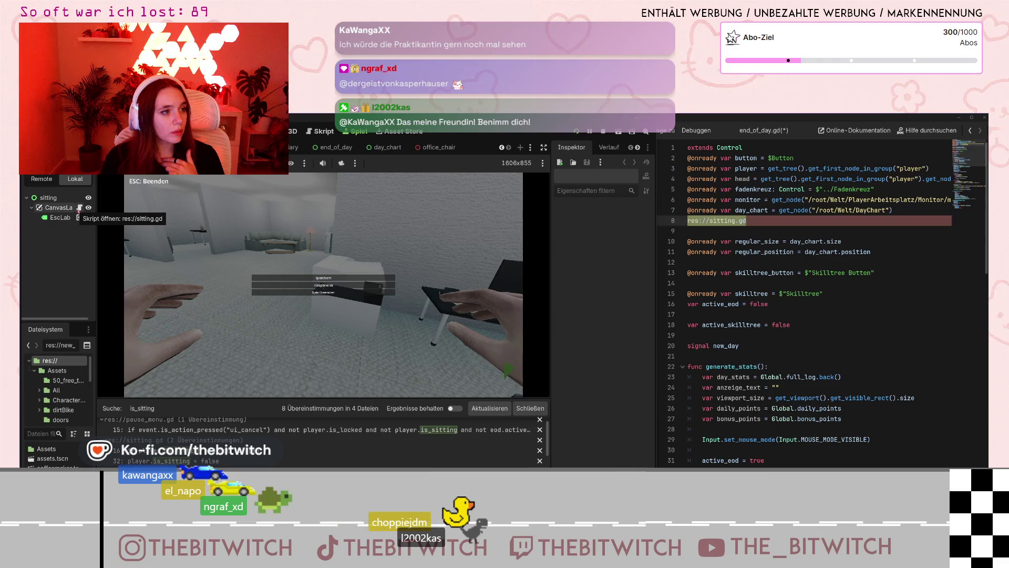
{"action": "left_click", "coordinate": [79, 208]}
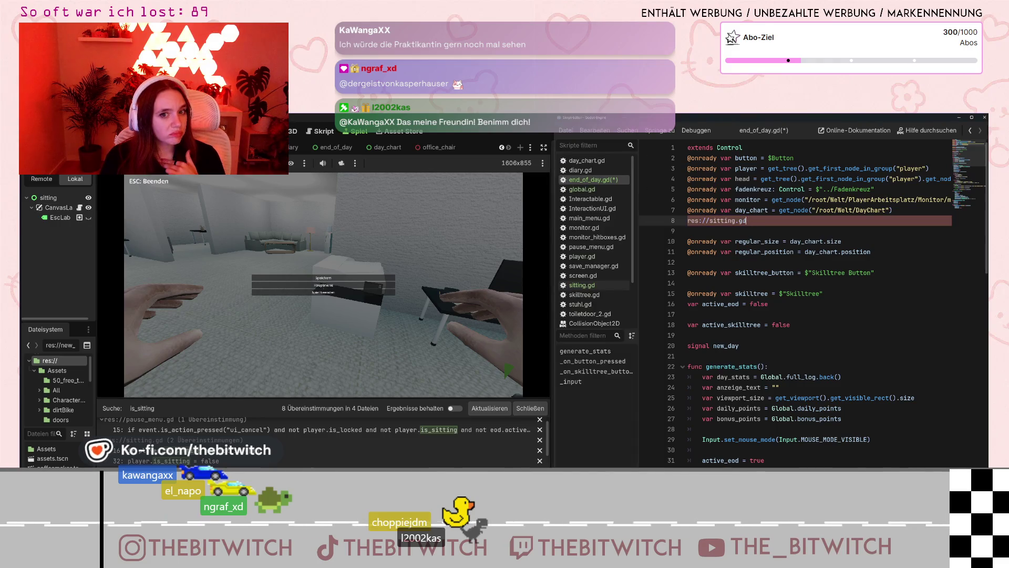
{"action": "left_click_drag", "start_coordinate": [746, 220], "coordinate": [685, 223]}
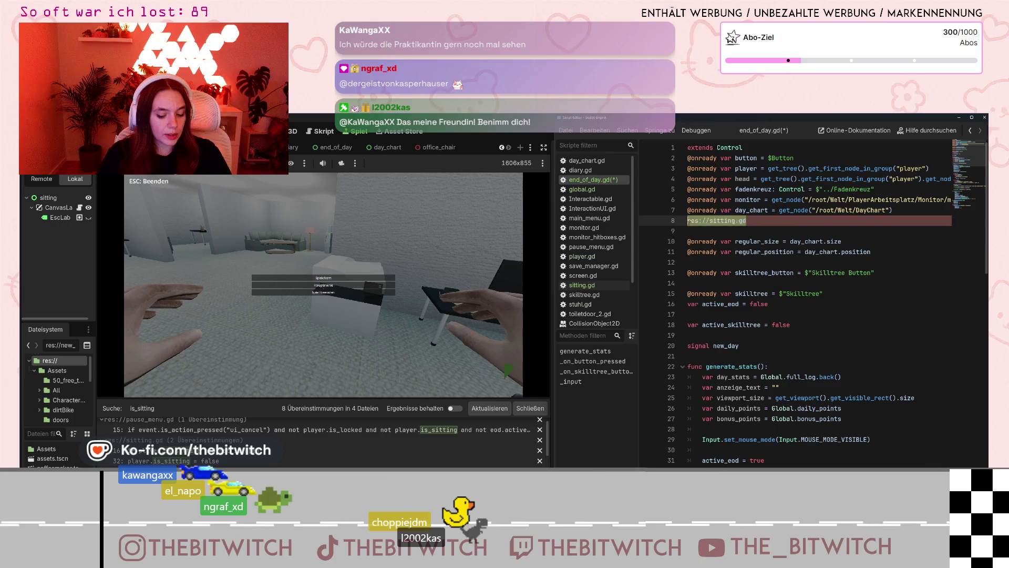
{"action": "type", "text": "@onread"}
{"action": "key", "text": "Return"}
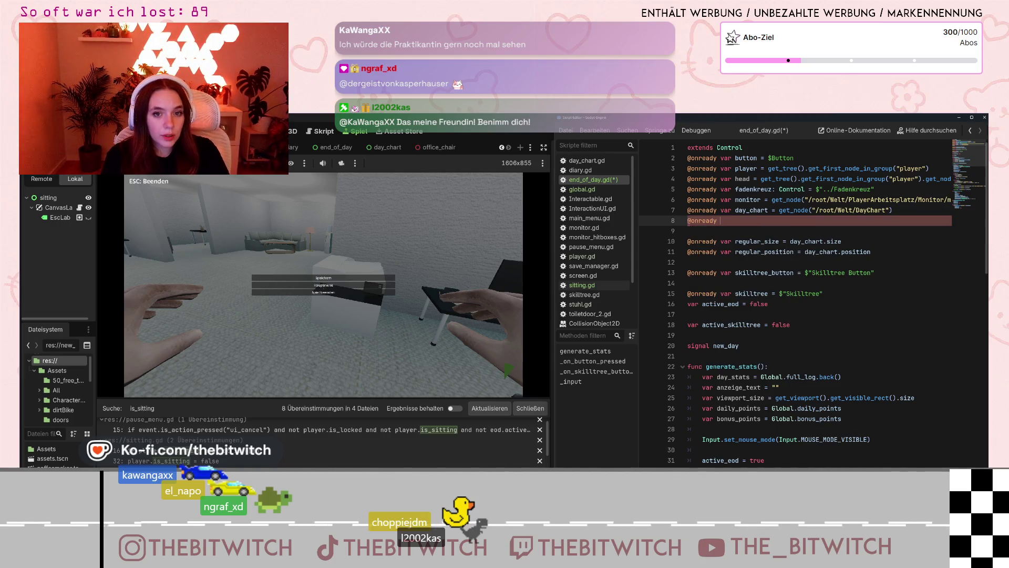
{"action": "type", "text": "var si"}
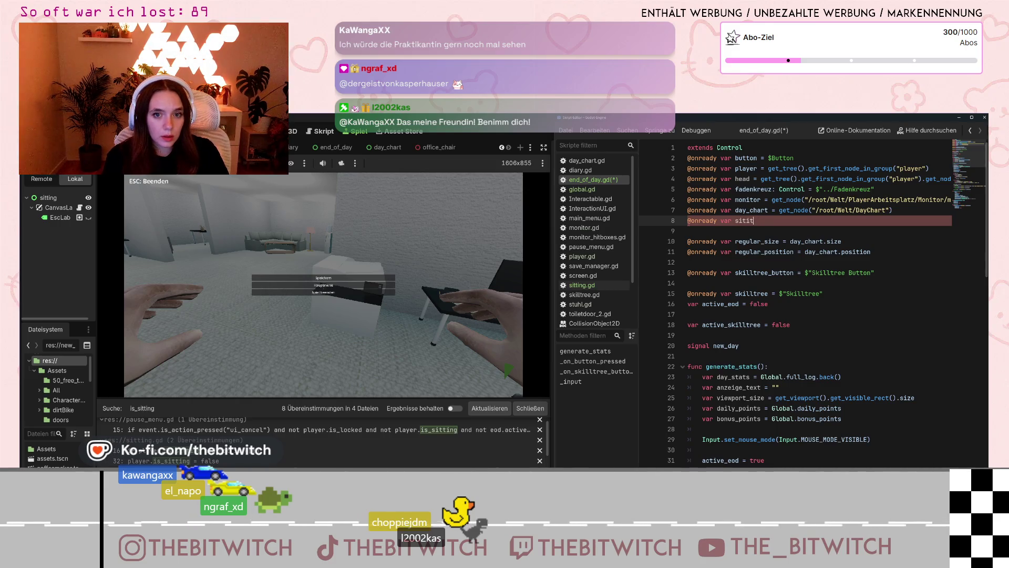
{"action": "type", "text": "tting"}
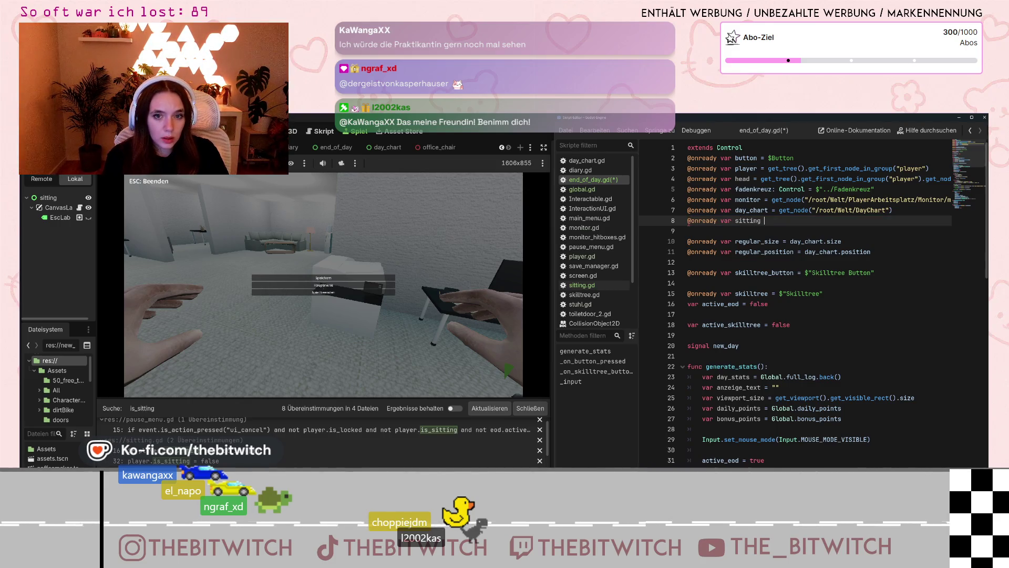
{"action": "type", "text": " = get_node"}
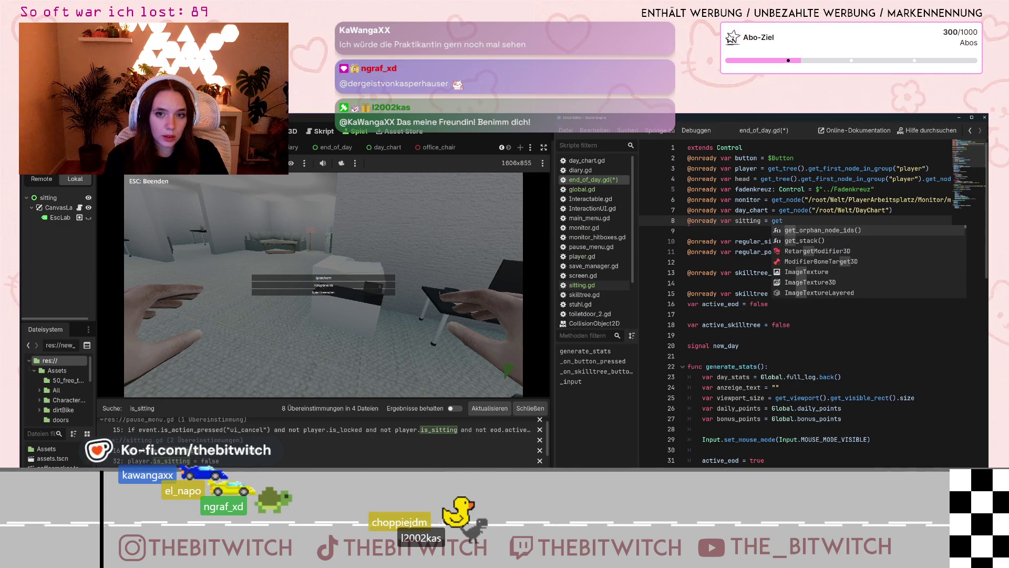
{"action": "type", "text": "(\"/r"}
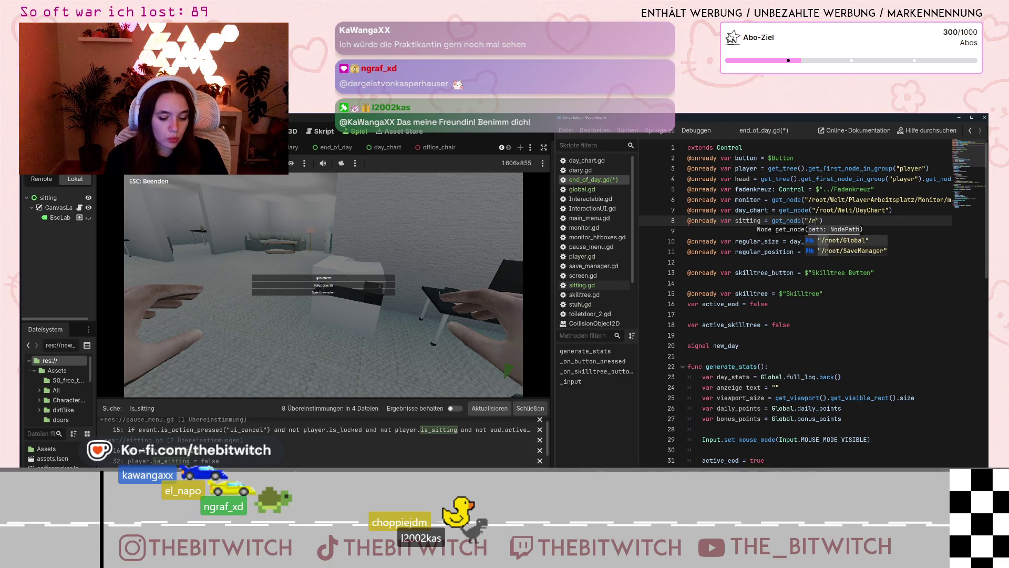
{"action": "type", "text": "oot/"}
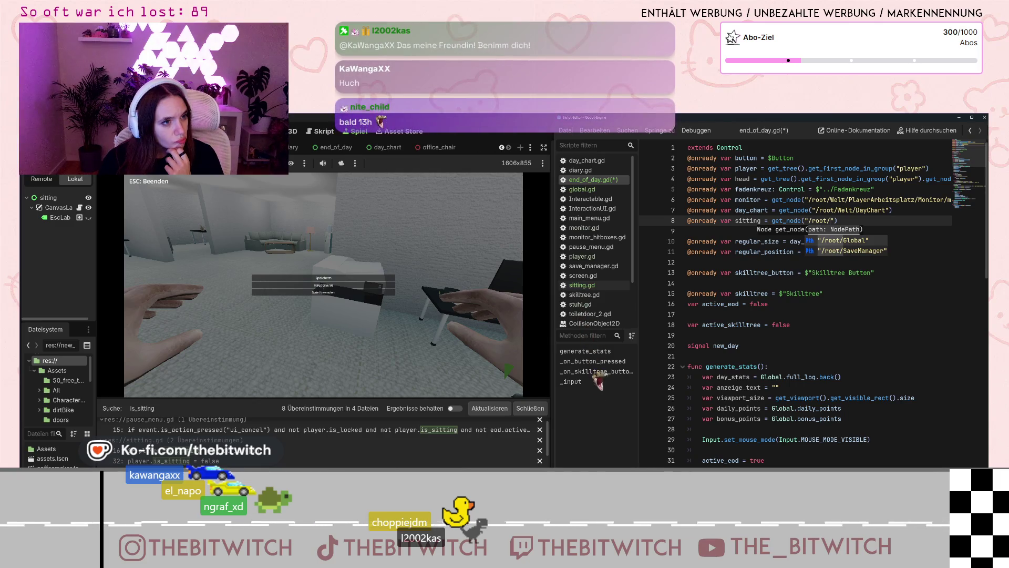
Step: Close the day_chart scene, browse the Remote tree, and return to the sitting scene beside end_of_day.gd
{"action": "left_click", "coordinate": [486, 158]}
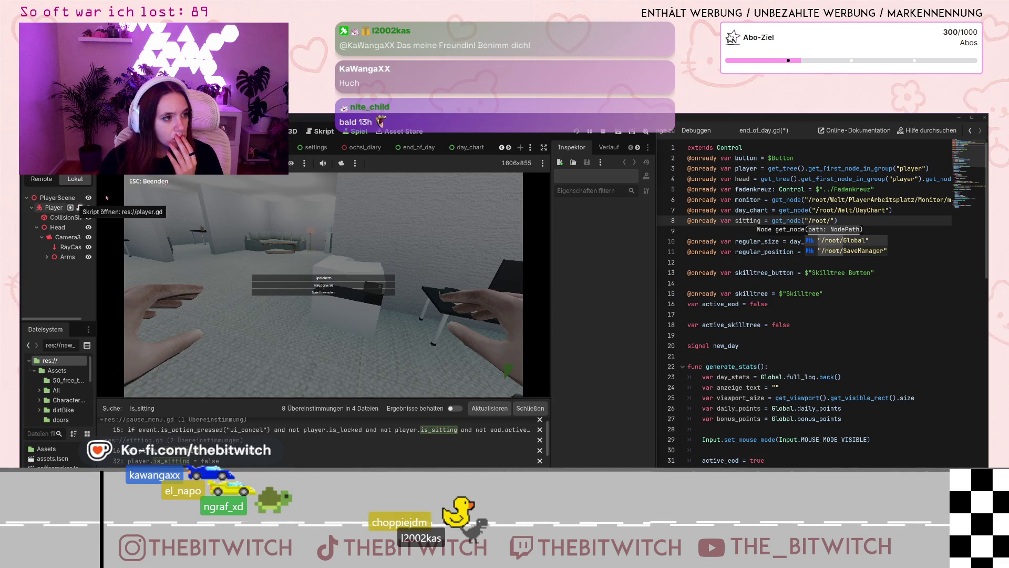
{"action": "left_click", "coordinate": [485, 147]}
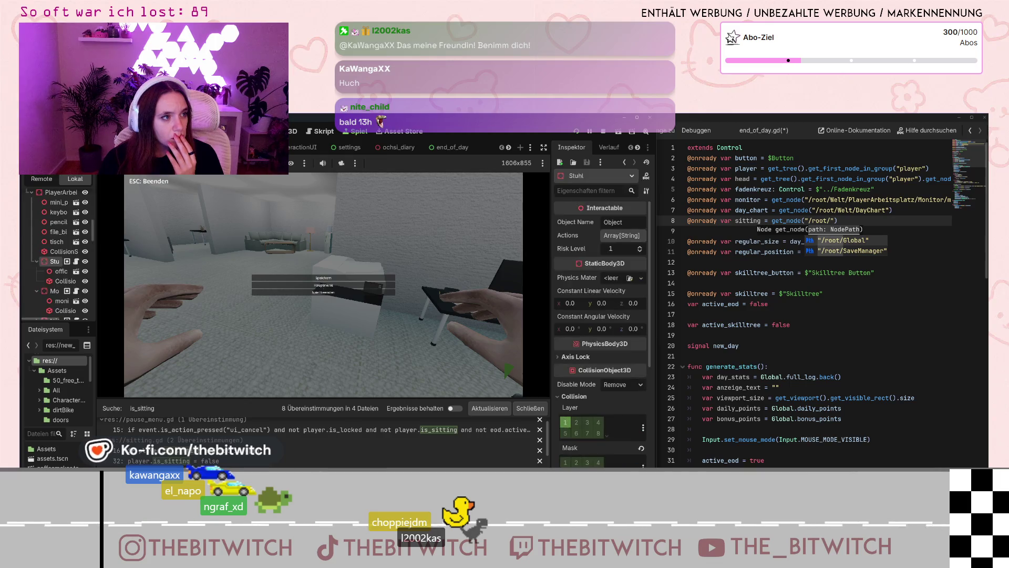
{"action": "scroll", "coordinate": [58, 271], "scroll_direction": "up", "scroll_amount": 5}
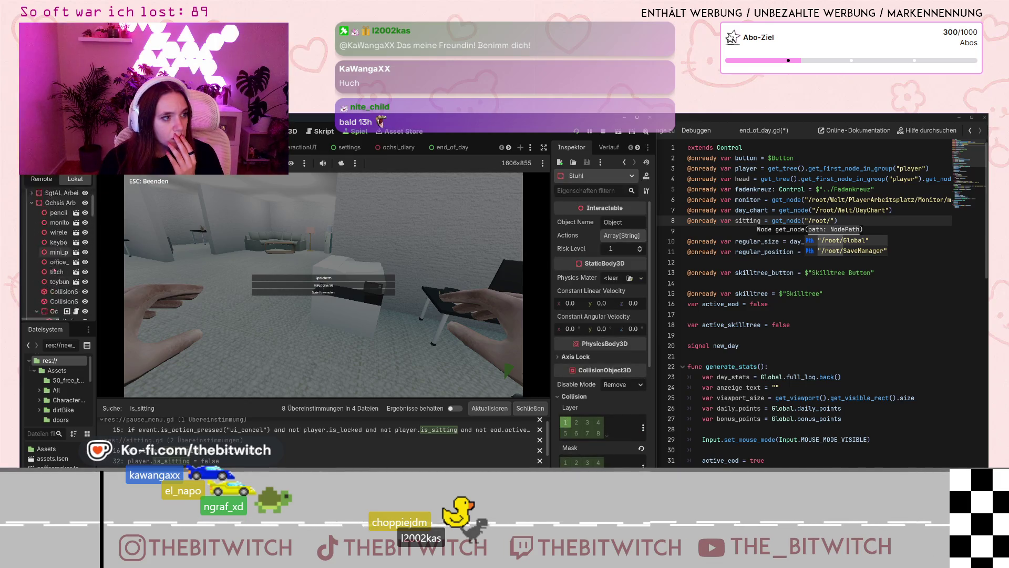
{"action": "scroll", "coordinate": [48, 272], "scroll_direction": "up", "scroll_amount": 10}
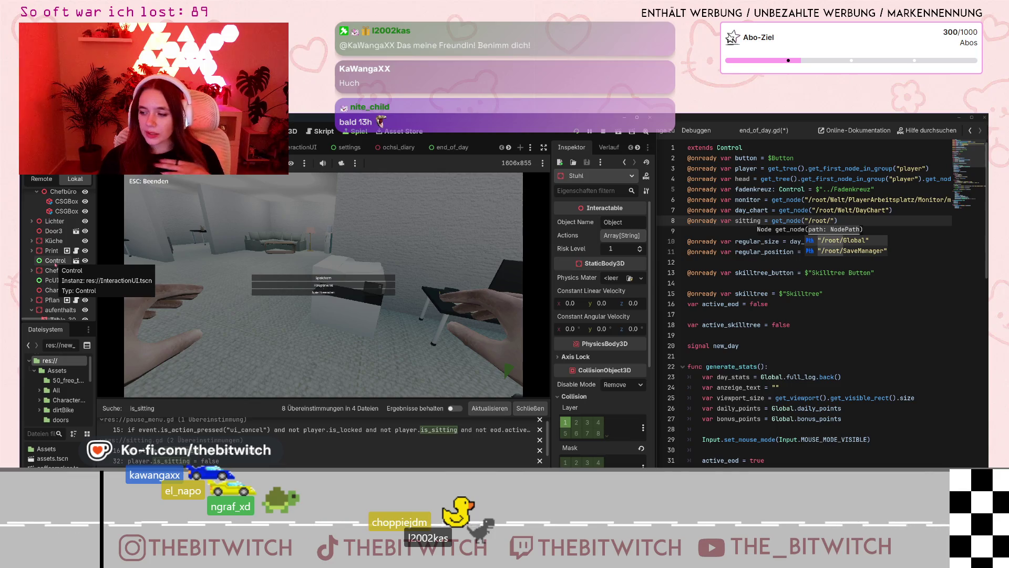
{"action": "scroll", "coordinate": [53, 273], "scroll_direction": "down", "scroll_amount": 5}
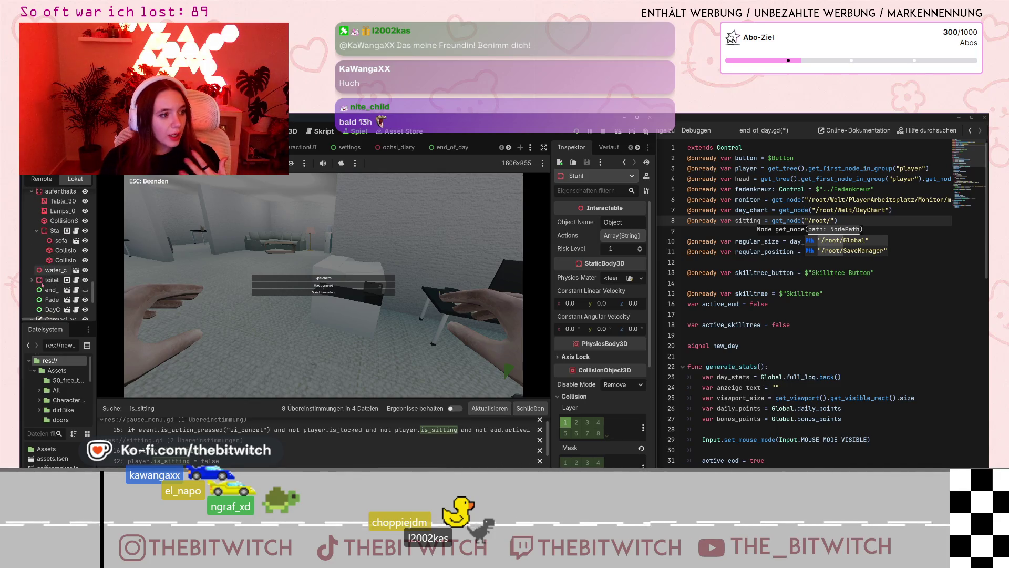
{"action": "scroll", "coordinate": [42, 285], "scroll_direction": "down", "scroll_amount": 4}
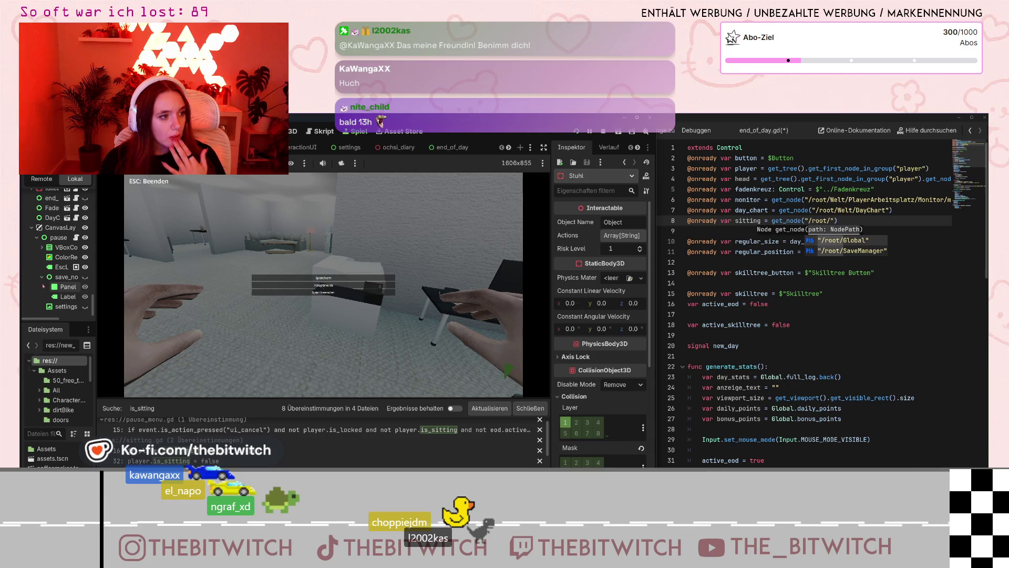
{"action": "scroll", "coordinate": [43, 286], "scroll_direction": "up", "scroll_amount": 10}
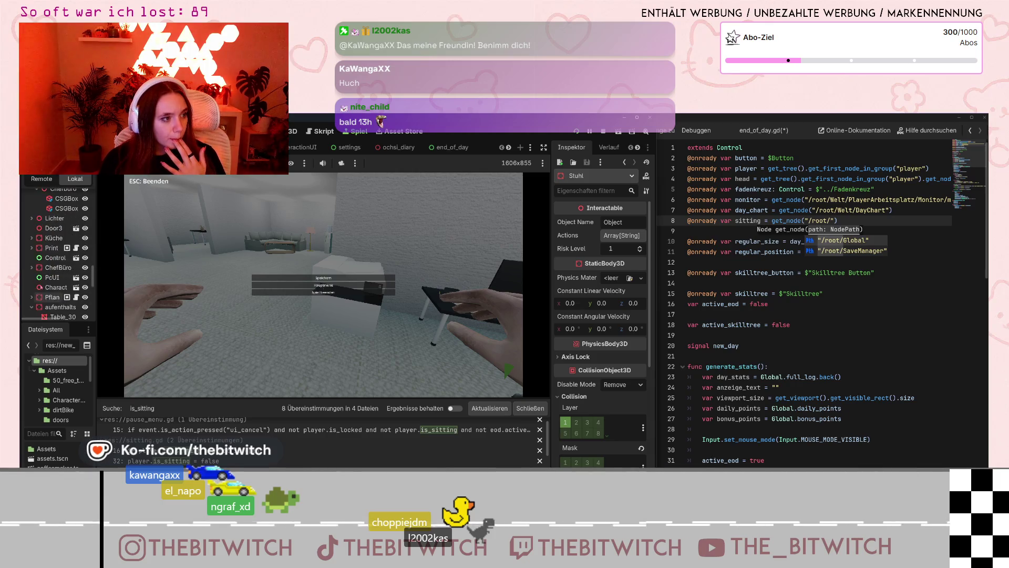
{"action": "scroll", "coordinate": [42, 262], "scroll_direction": "down", "scroll_amount": 2}
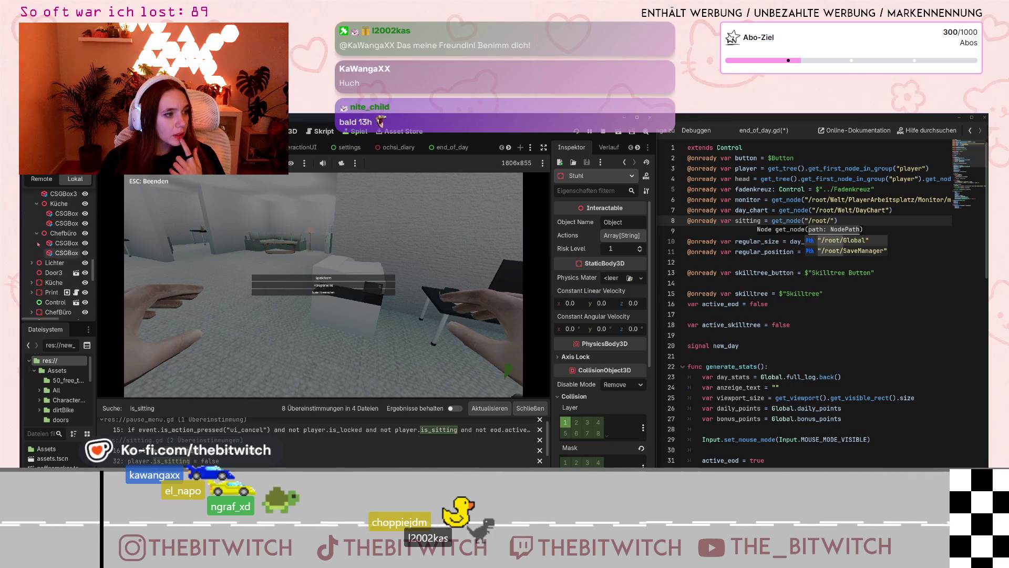
{"action": "scroll", "coordinate": [37, 252], "scroll_direction": "down", "scroll_amount": 5}
{"action": "scroll", "coordinate": [37, 253], "scroll_direction": "down", "scroll_amount": 5}
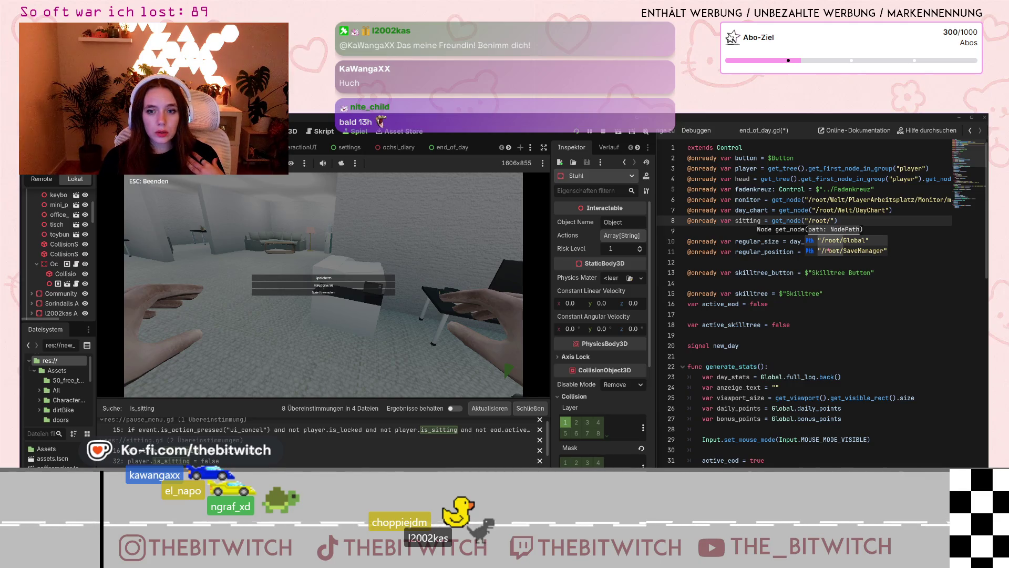
{"action": "left_click", "coordinate": [844, 211]}
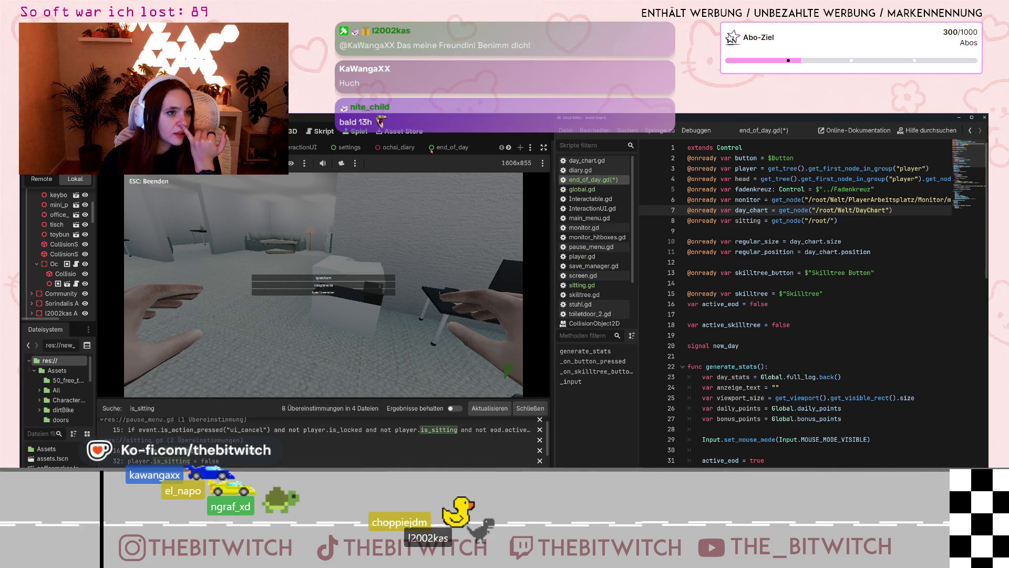
{"action": "left_click", "coordinate": [93, 202]}
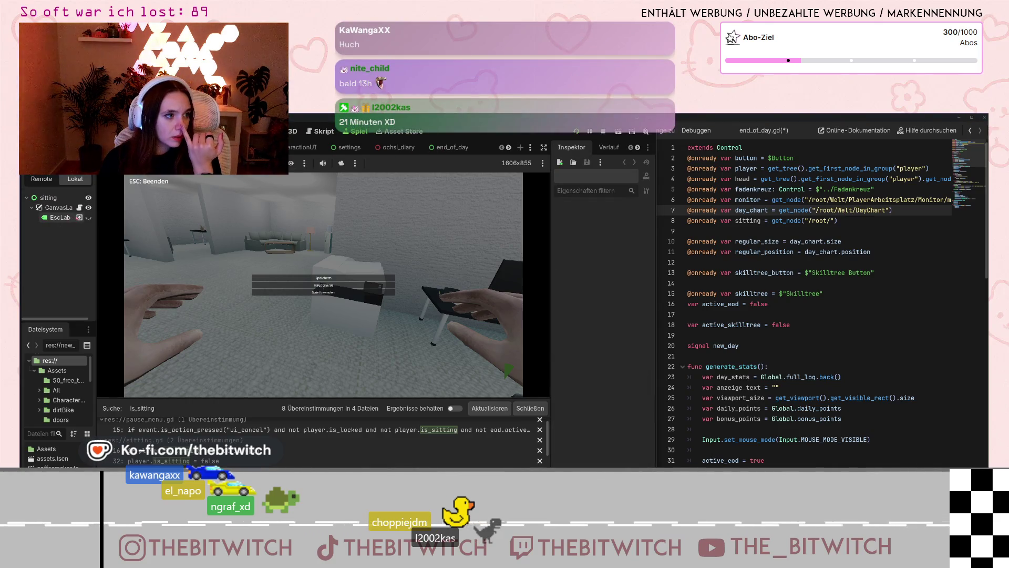
Step: Inspect the sitting node's properties, then search all project files for 'sitting' and return to end_of_day.gd
{"action": "left_click", "coordinate": [56, 201]}
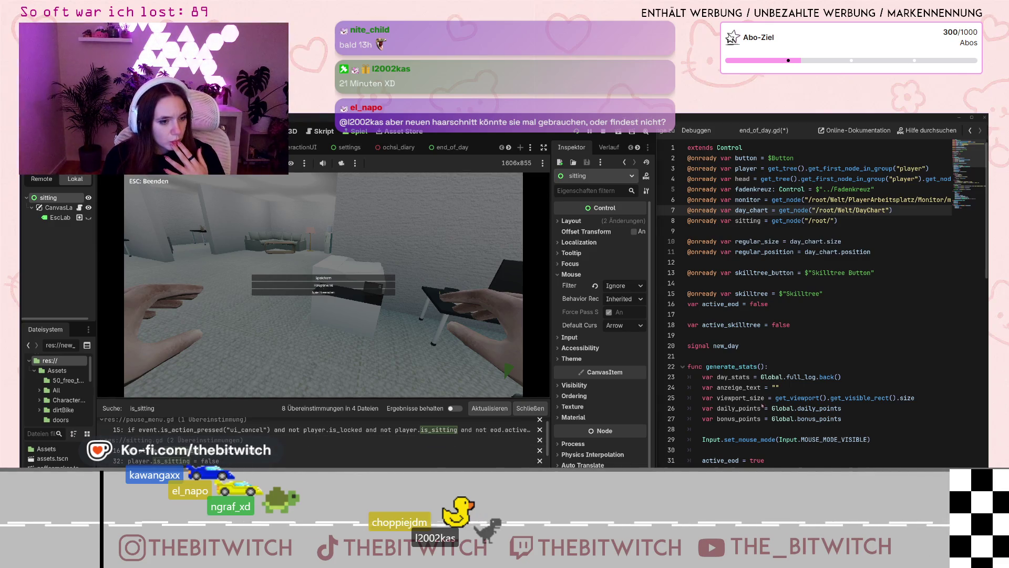
{"action": "left_click", "coordinate": [768, 395]}
{"action": "key", "text": "ctrl+shift+f"}
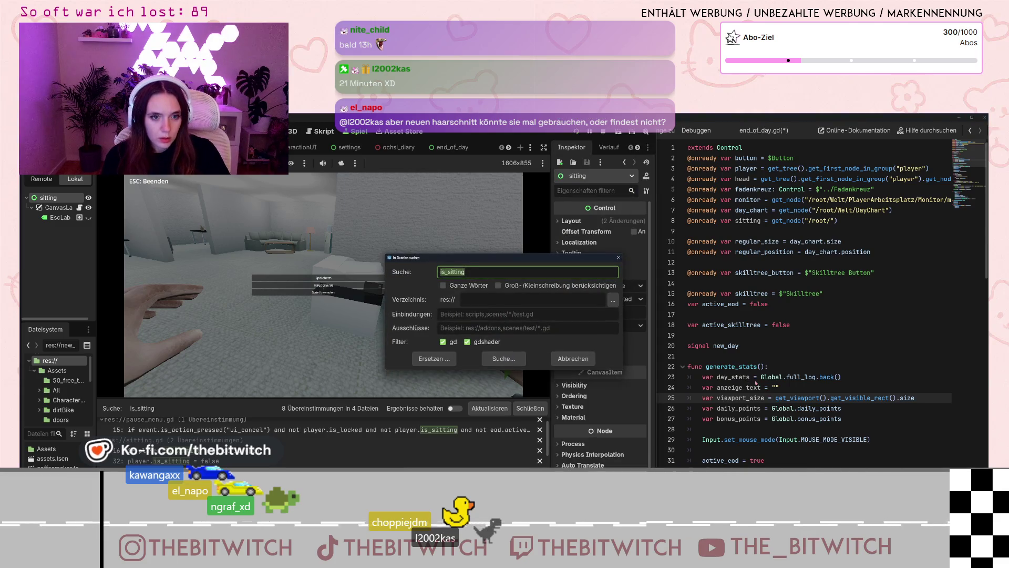
{"action": "type", "text": "sitting"}
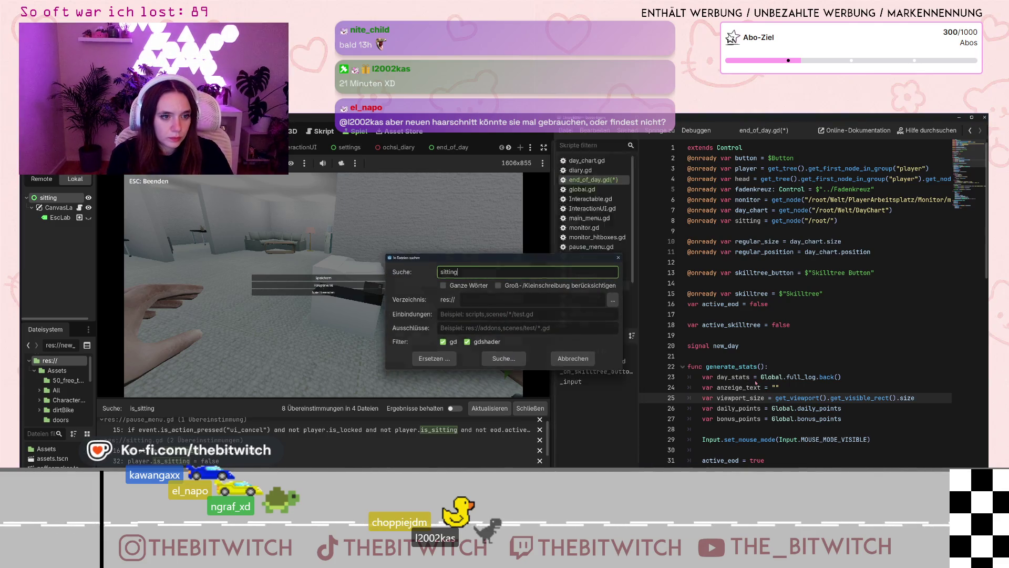
{"action": "key", "text": "Return"}
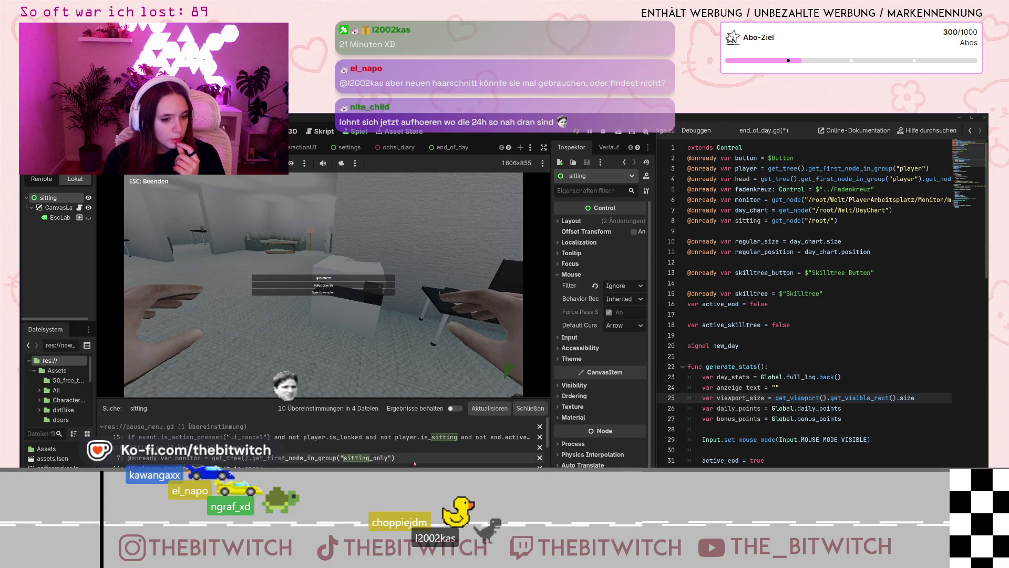
{"action": "scroll", "coordinate": [414, 463], "scroll_direction": "down", "scroll_amount": 5}
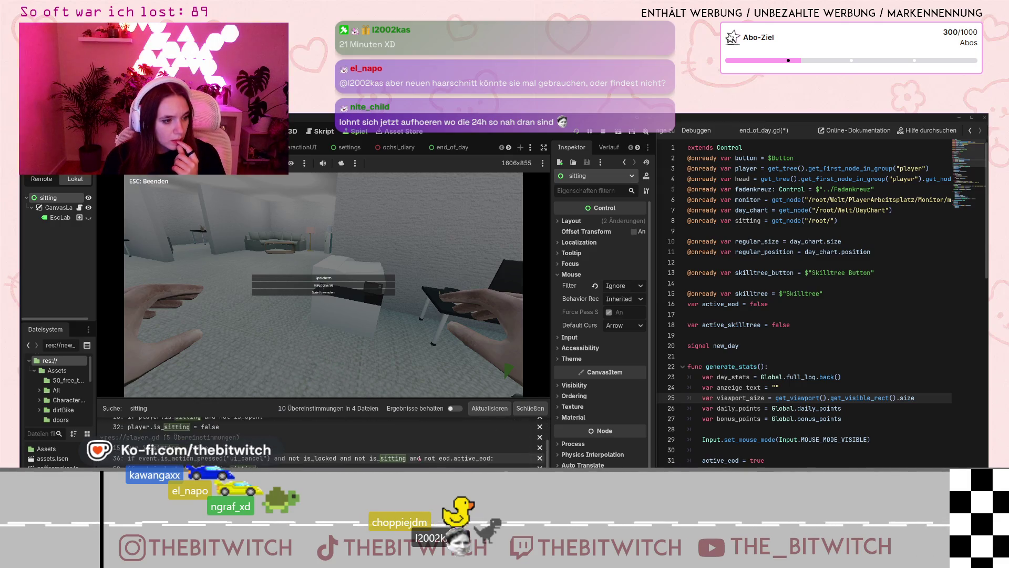
{"action": "scroll", "coordinate": [409, 459], "scroll_direction": "down", "scroll_amount": 2}
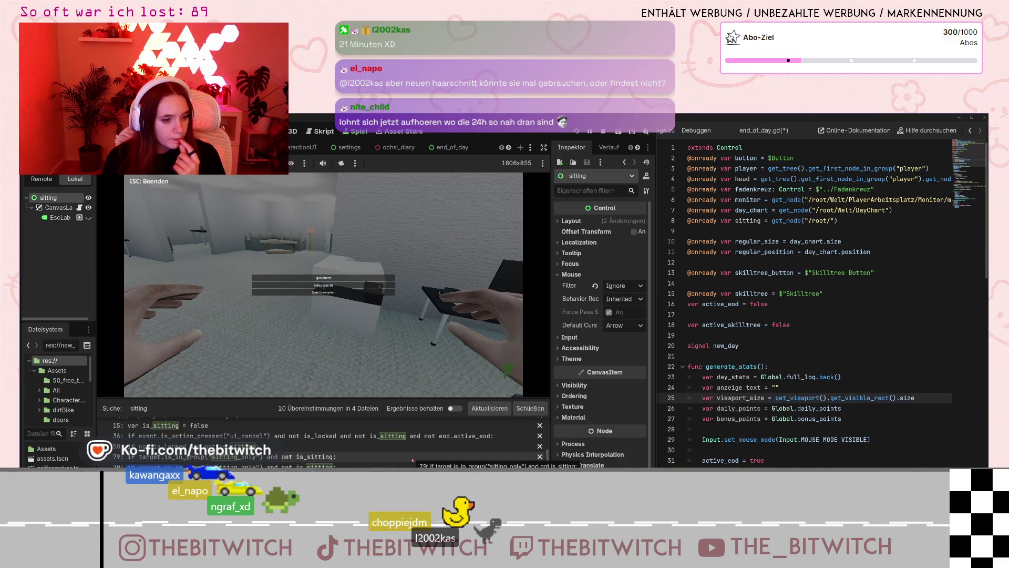
{"action": "scroll", "coordinate": [413, 459], "scroll_direction": "down", "scroll_amount": 1}
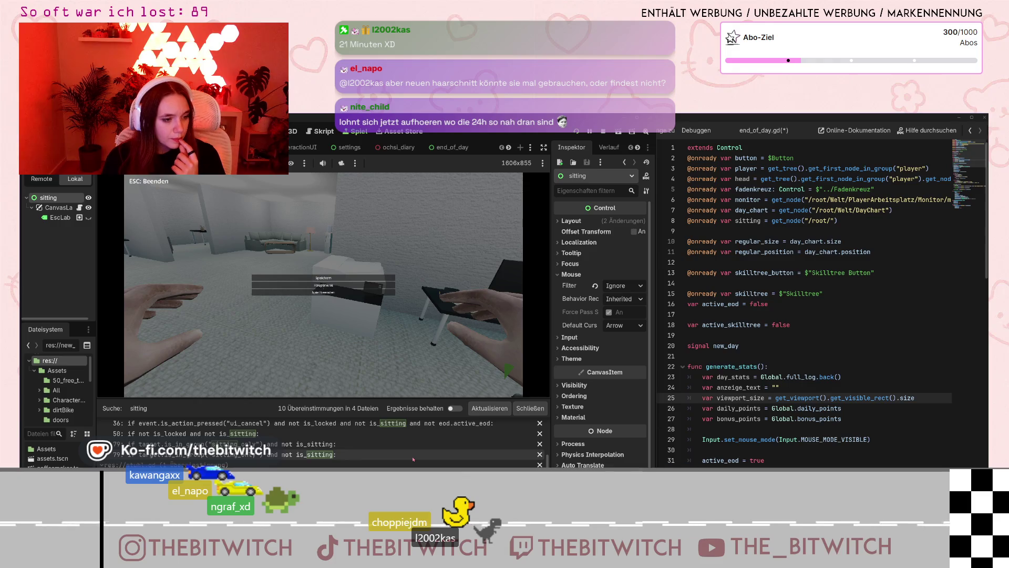
{"action": "left_click", "coordinate": [830, 220]}
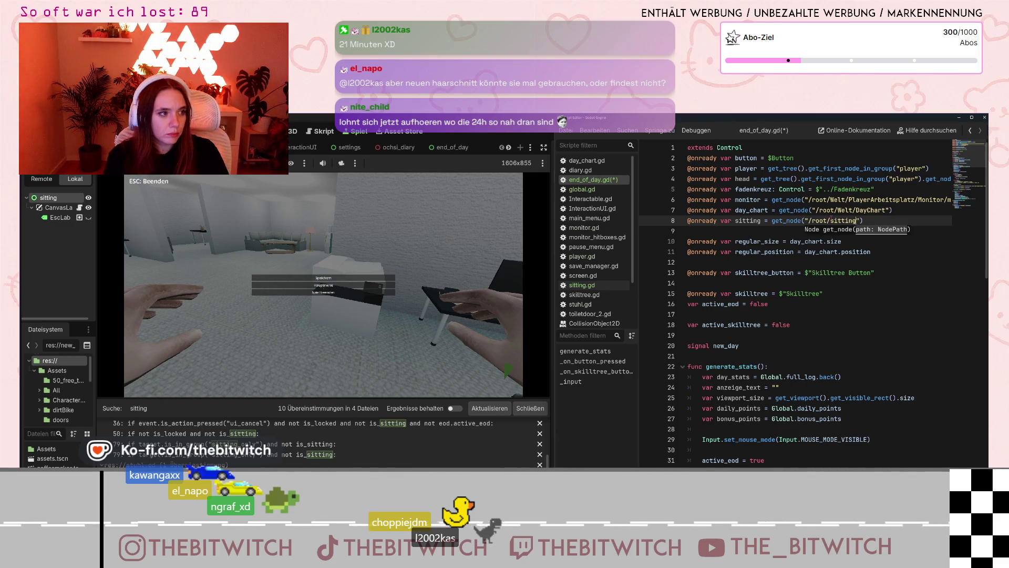
Step: Create a global group named 'sitting' in the Node dock and assign the sitting node to it
{"action": "left_click", "coordinate": [888, 210]}
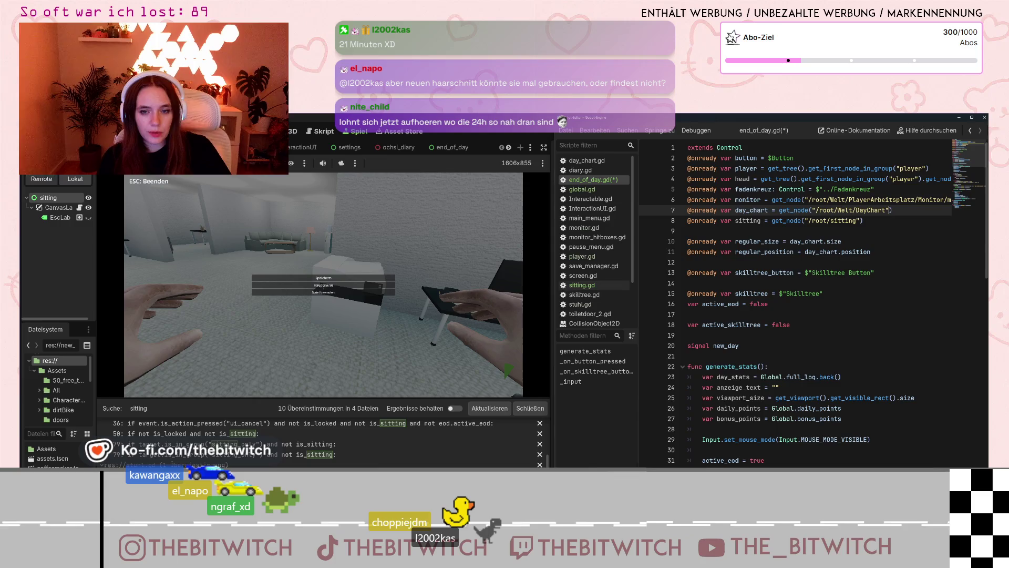
{"action": "left_click", "coordinate": [560, 143]}
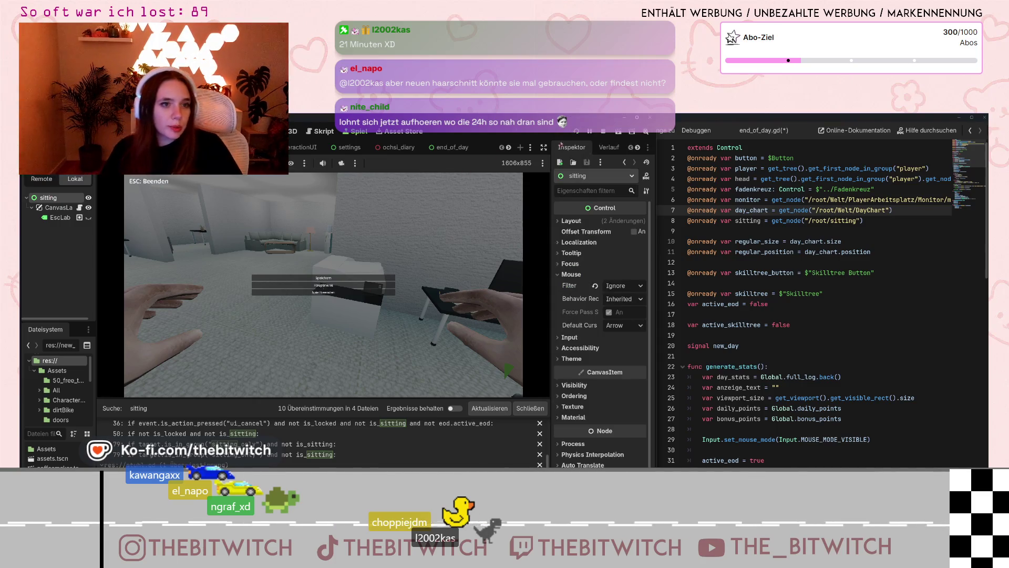
{"action": "left_click", "coordinate": [637, 147]}
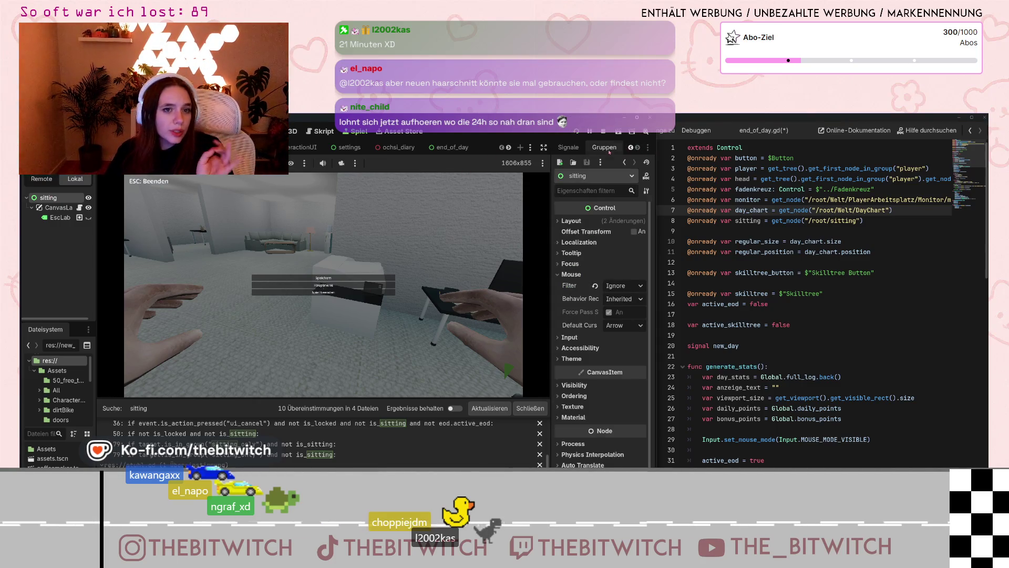
{"action": "left_click", "coordinate": [604, 147]}
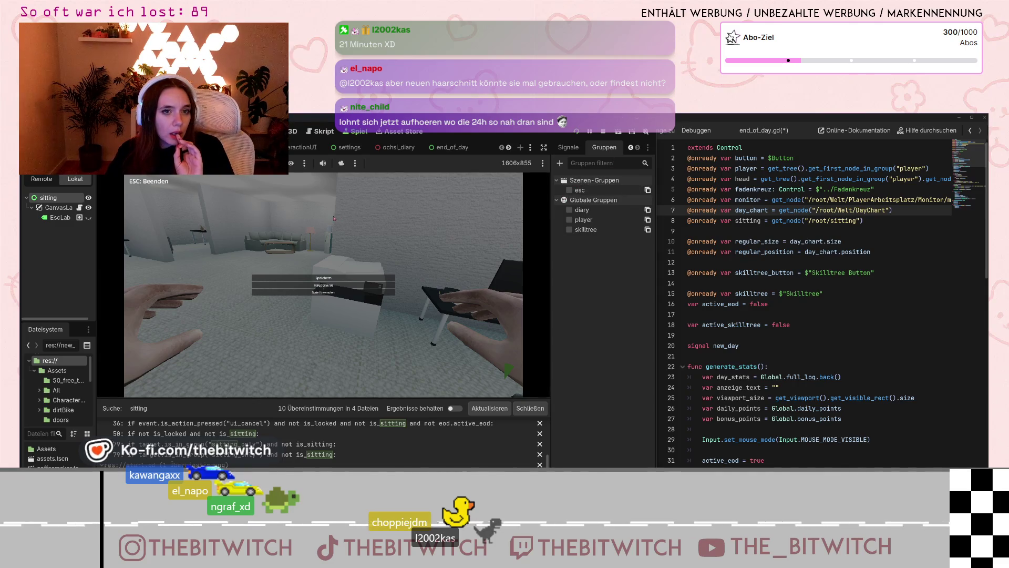
{"action": "left_click", "coordinate": [559, 167]}
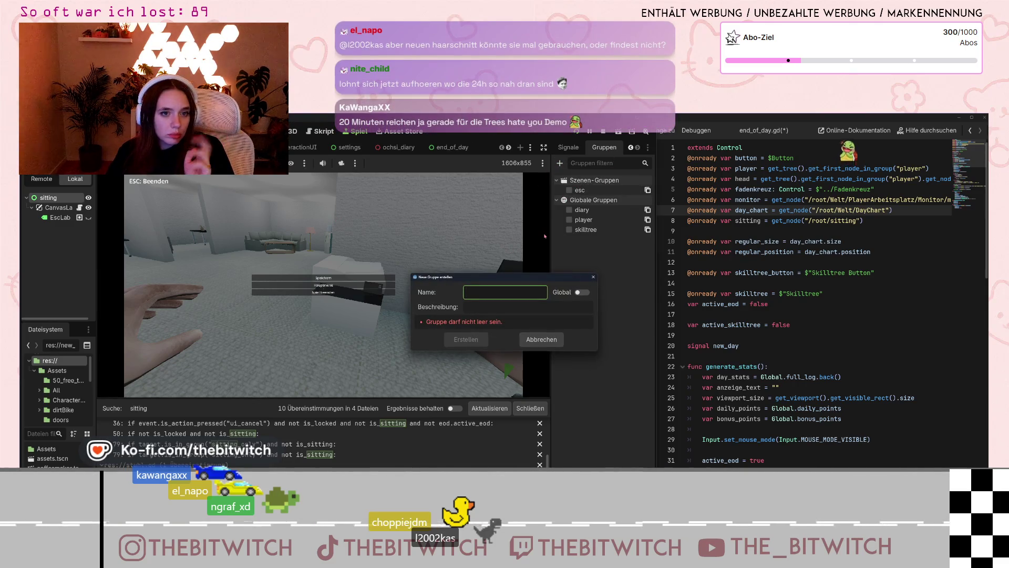
{"action": "type", "text": "sitting"}
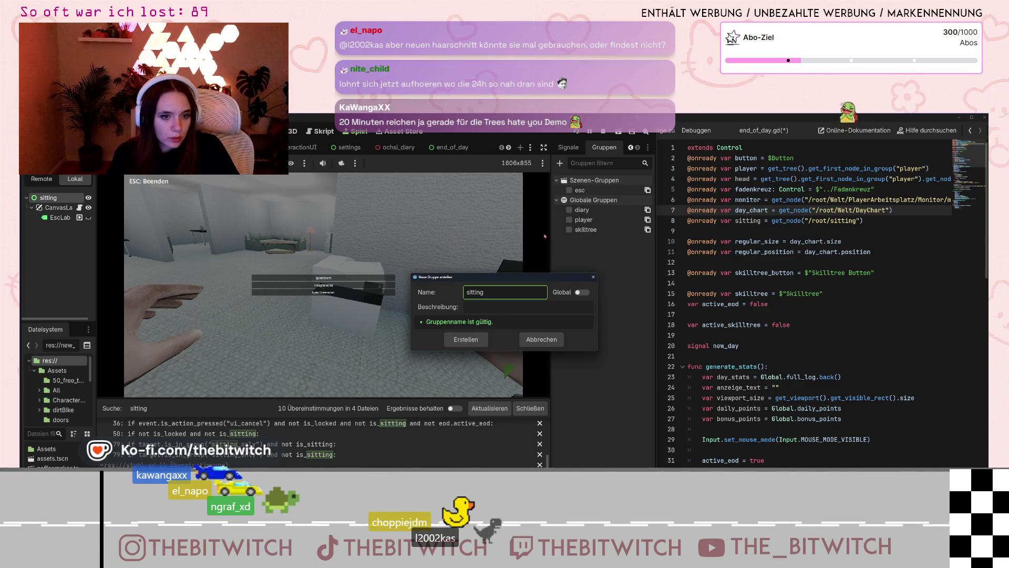
{"action": "left_click", "coordinate": [581, 292]}
{"action": "left_click", "coordinate": [466, 339]}
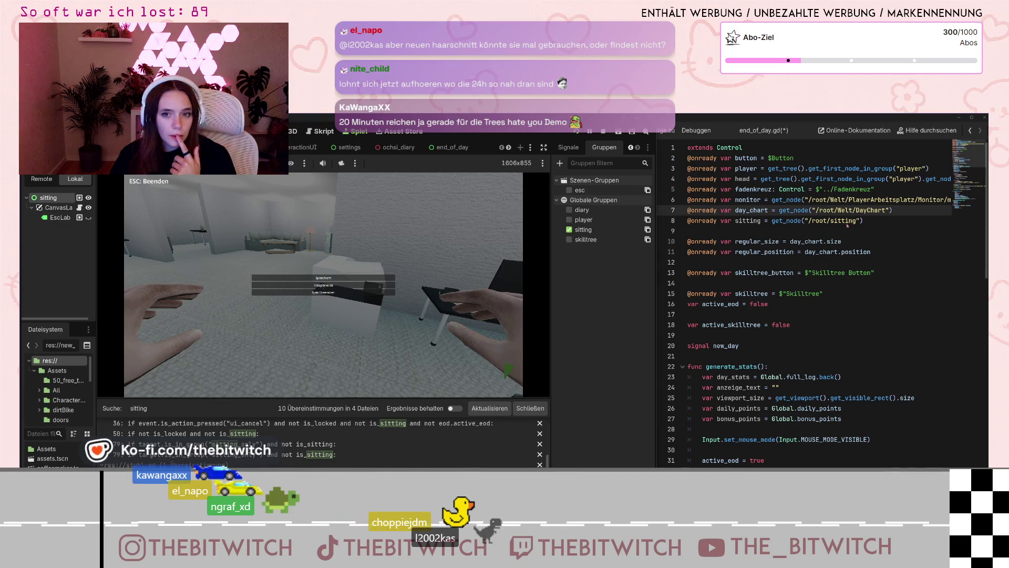
{"action": "left_click", "coordinate": [844, 221]}
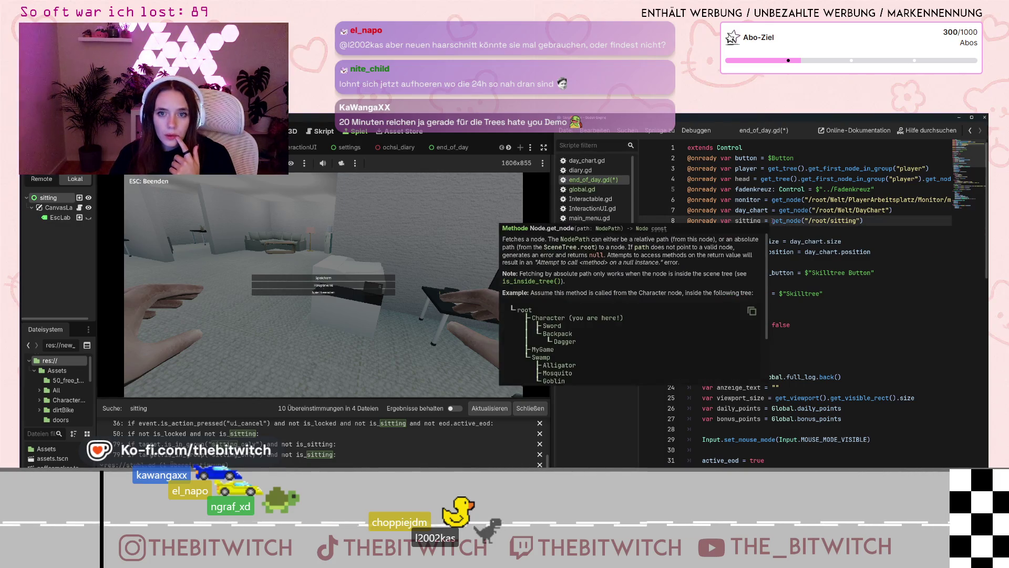
Step: Replace line 8's get_node call with get_tree().get_first_node_in_group("sitting"), copied from line 3
{"action": "left_click_drag", "start_coordinate": [768, 169], "coordinate": [929, 167]}
{"action": "key", "text": "ctrl+c"}
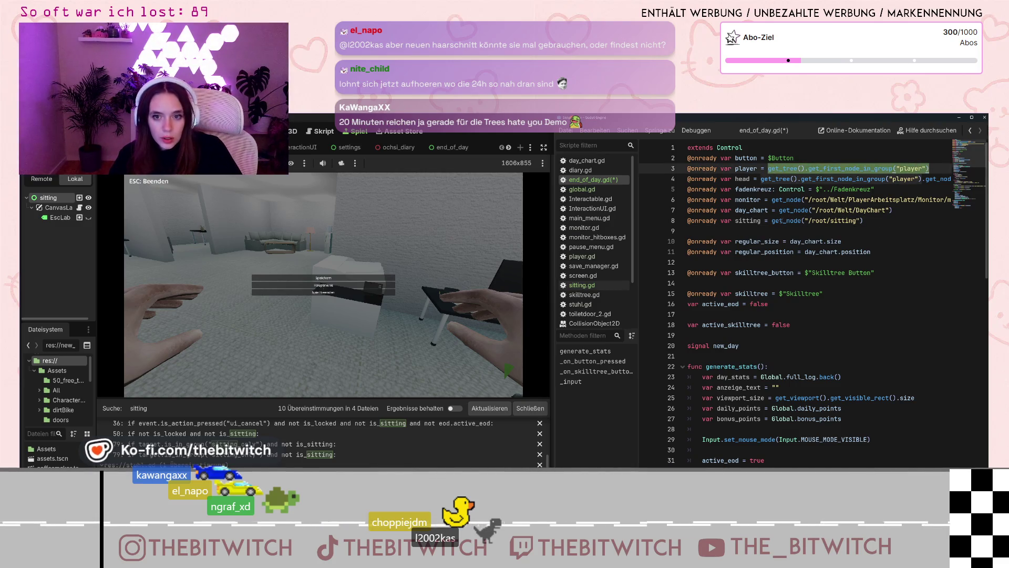
{"action": "left_click_drag", "start_coordinate": [771, 221], "coordinate": [864, 221]}
{"action": "key", "text": "ctrl+v"}
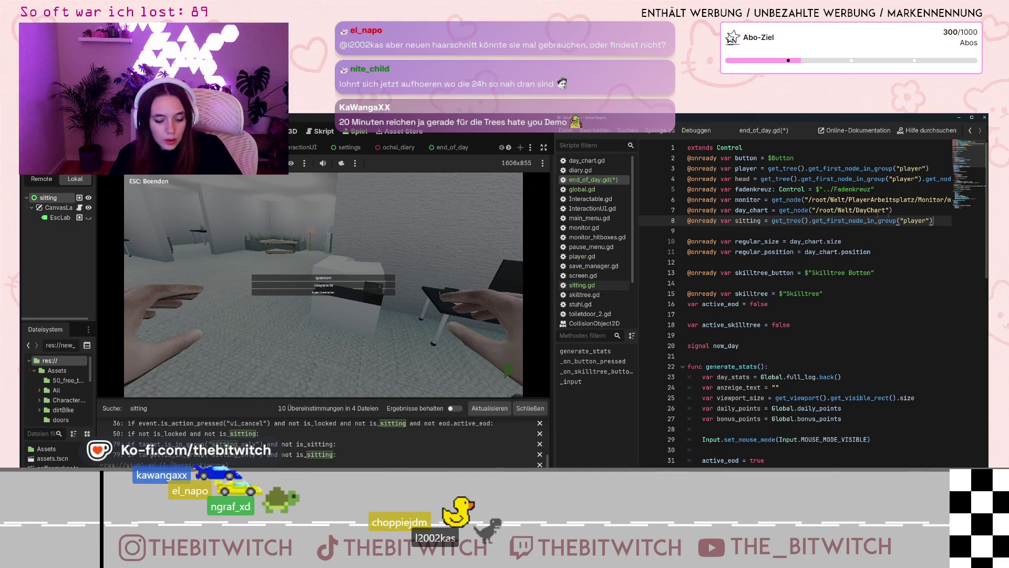
{"action": "double_click", "coordinate": [911, 221]}
{"action": "type", "text": "si"}
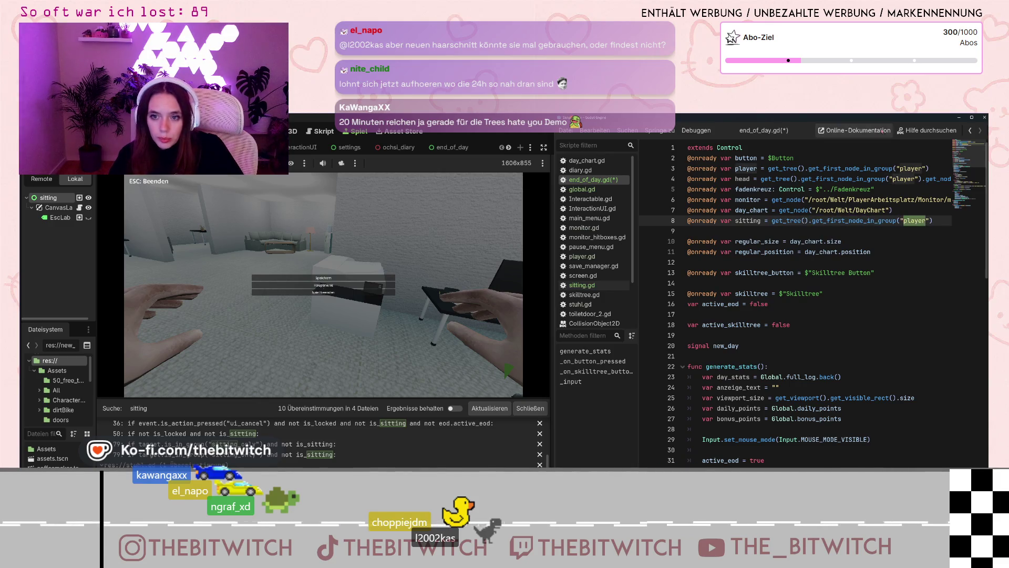
{"action": "type", "text": "tting"}
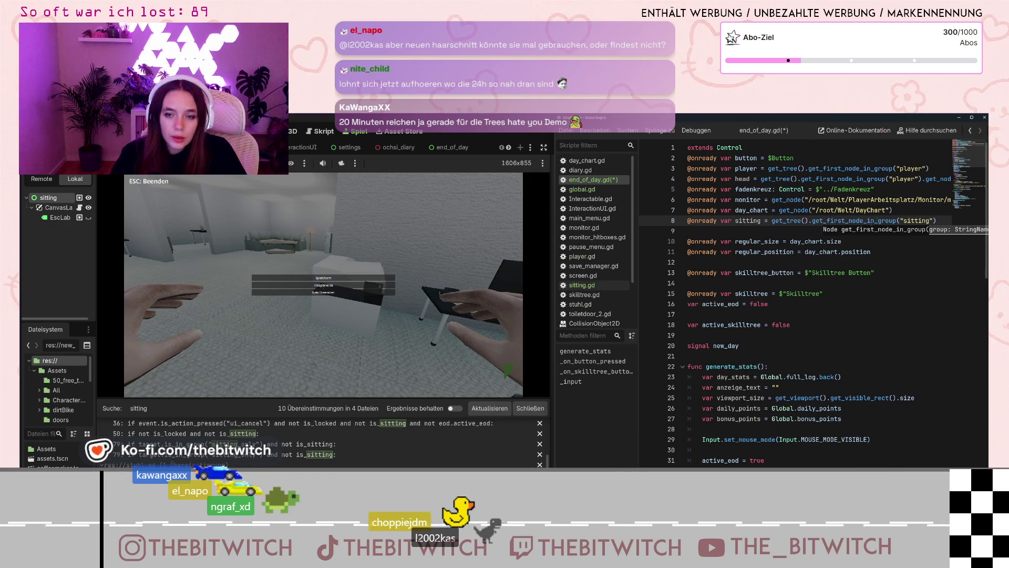
{"action": "left_click", "coordinate": [827, 303]}
Step: Review the code around lines 35–39 and save end_of_day.gd
{"action": "scroll", "coordinate": [826, 303], "scroll_direction": "down", "scroll_amount": 12}
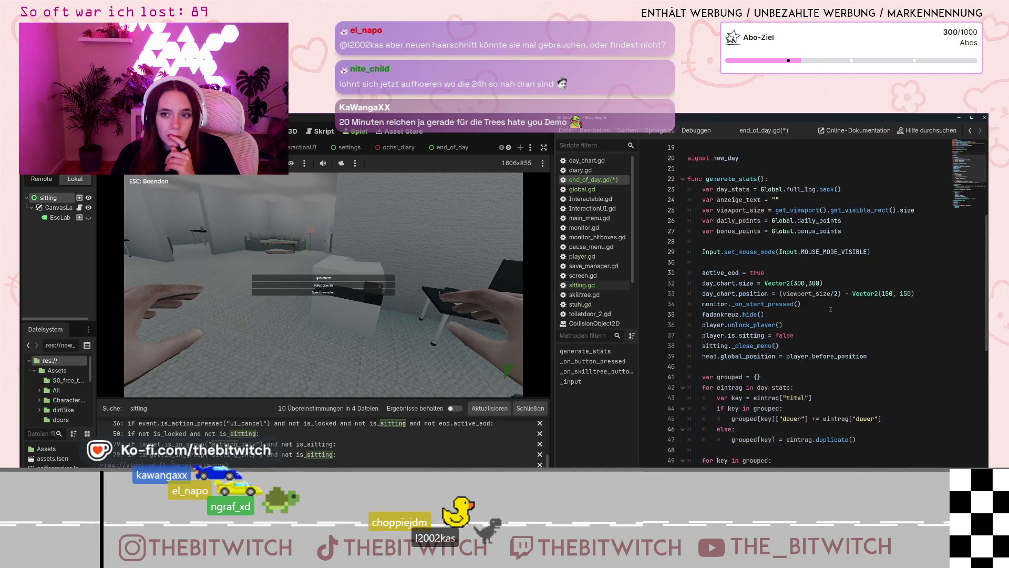
{"action": "scroll", "coordinate": [829, 314], "scroll_direction": "down", "scroll_amount": 5}
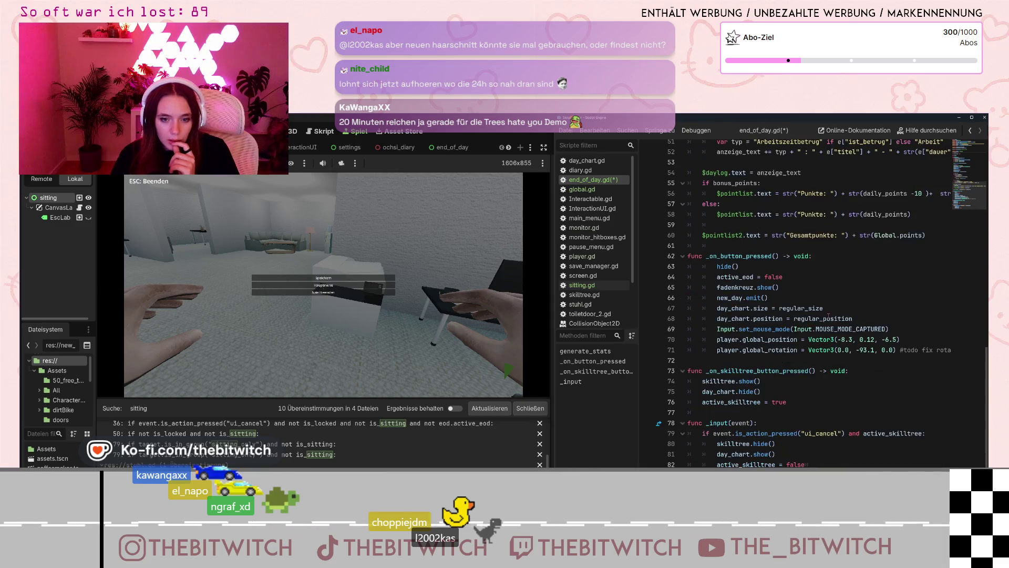
{"action": "scroll", "coordinate": [829, 315], "scroll_direction": "up", "scroll_amount": 10}
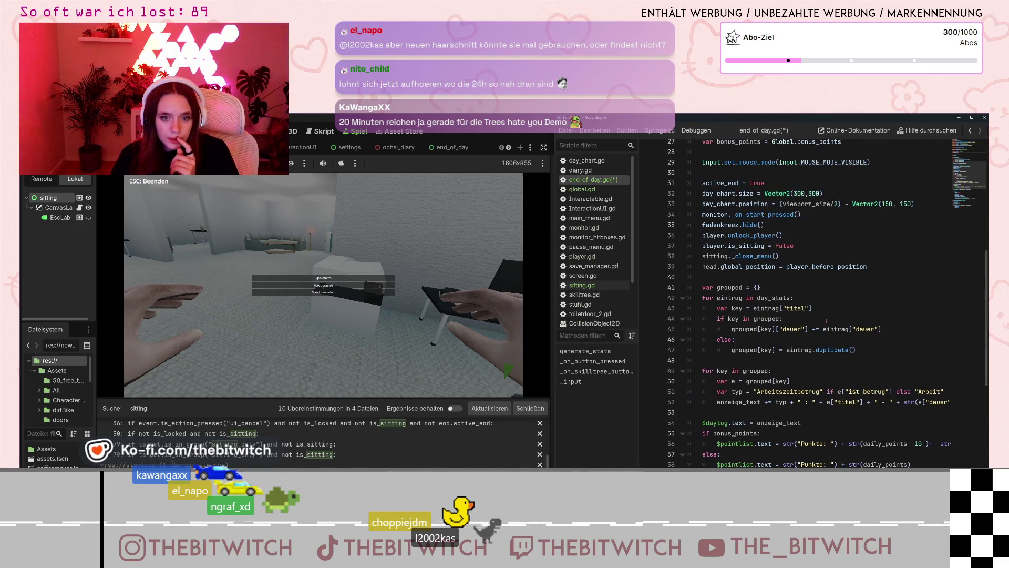
{"action": "scroll", "coordinate": [828, 316], "scroll_direction": "up", "scroll_amount": 4}
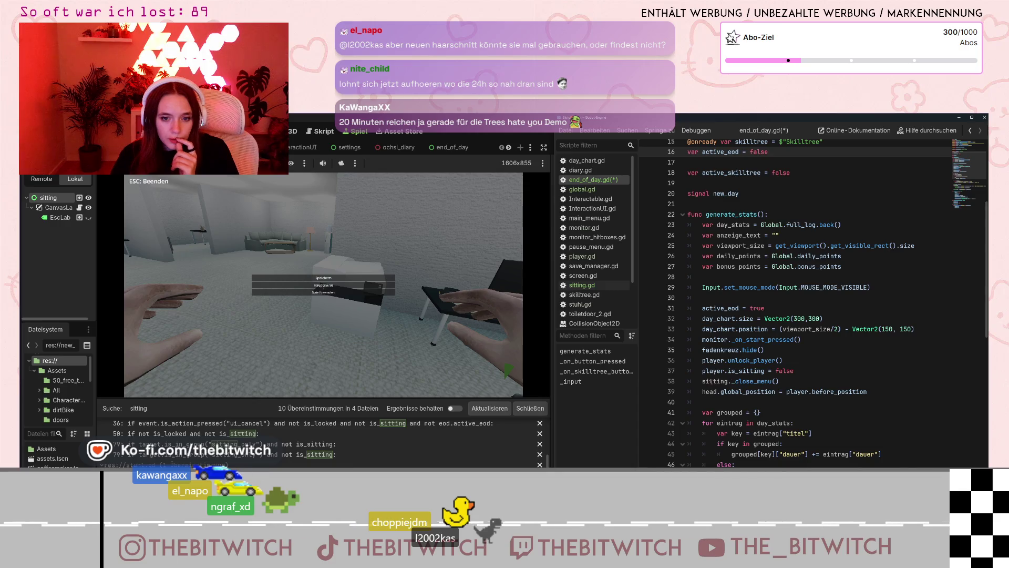
{"action": "left_click", "coordinate": [712, 381]}
{"action": "left_click", "coordinate": [732, 392]}
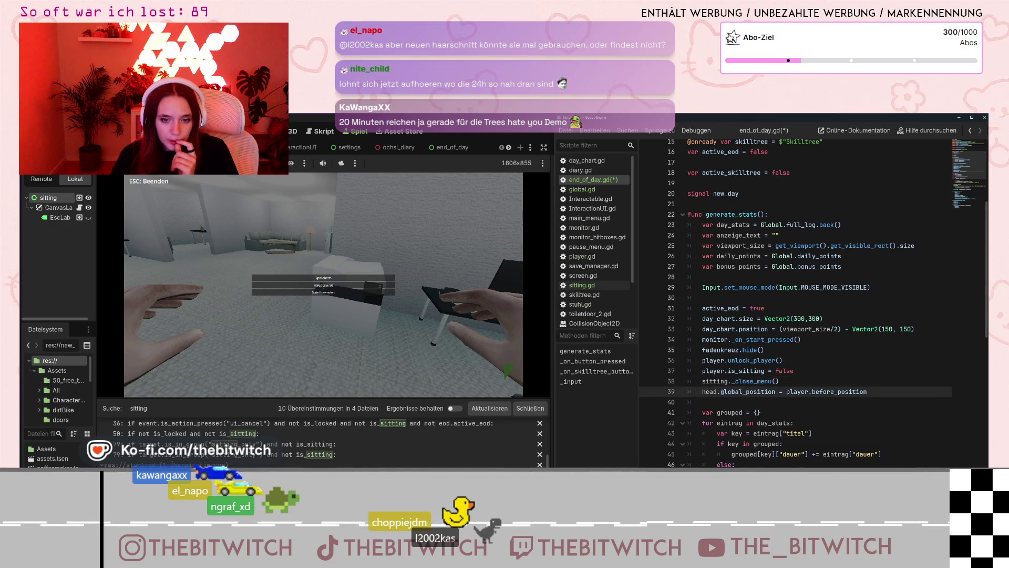
{"action": "left_click", "coordinate": [807, 346]}
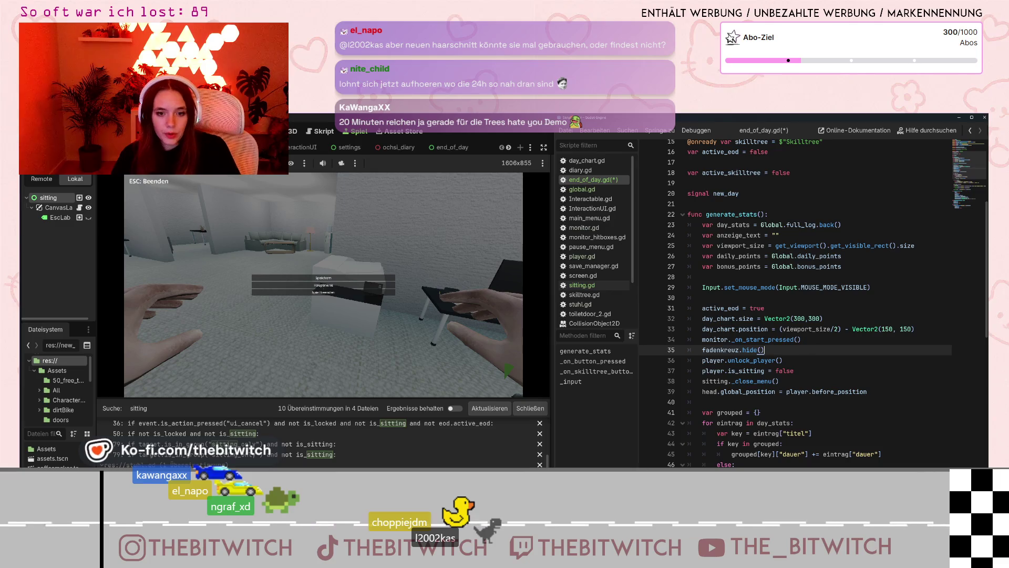
{"action": "key", "text": "ctrl+s"}
Step: Run the game with F5, load the saved game, and sleep on the sofa
{"action": "key", "text": "F5"}
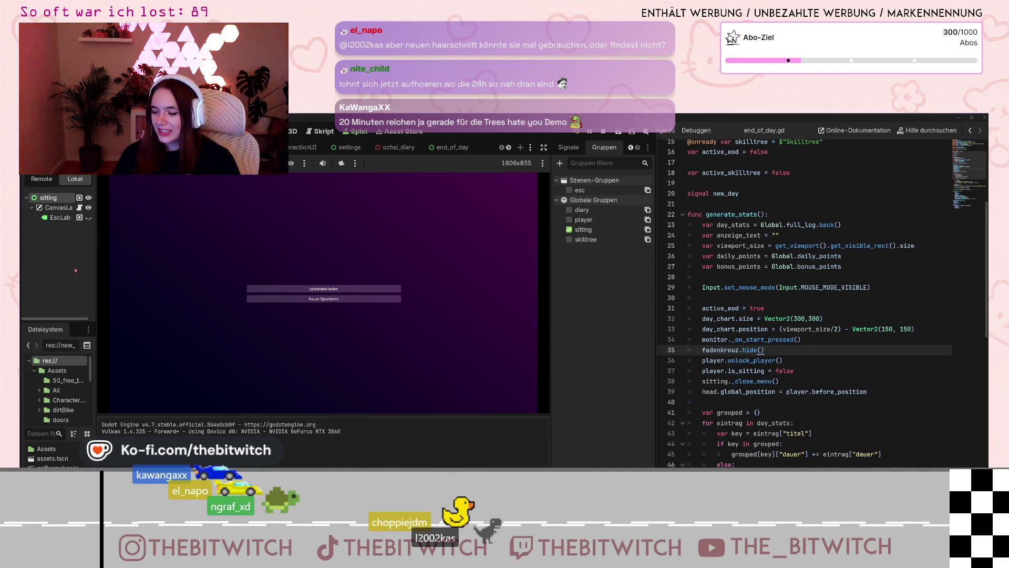
{"action": "left_click", "coordinate": [356, 288]}
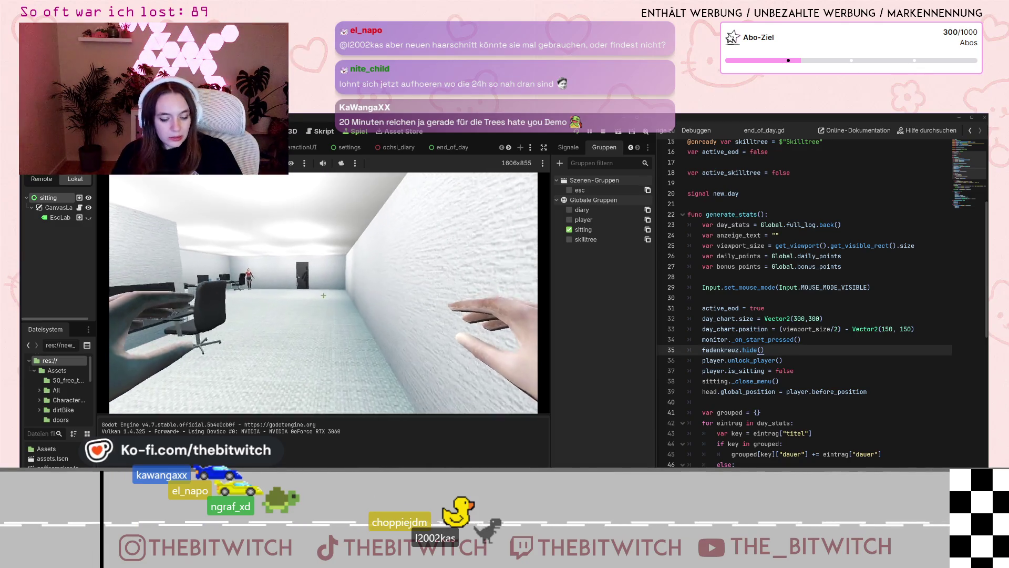
{"action": "mouse_move", "coordinate": [324, 295]}
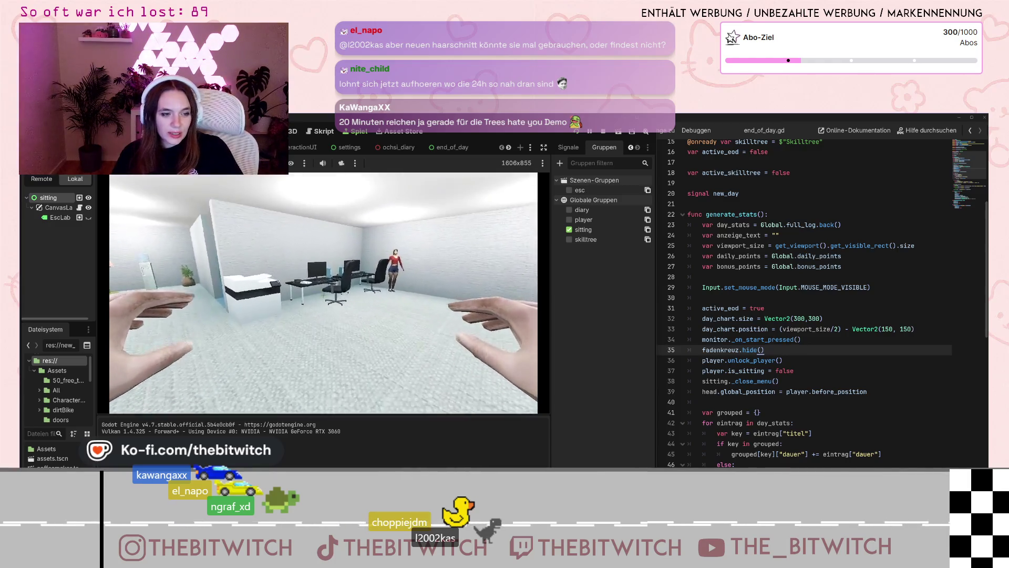
{"action": "key", "text": "w"}
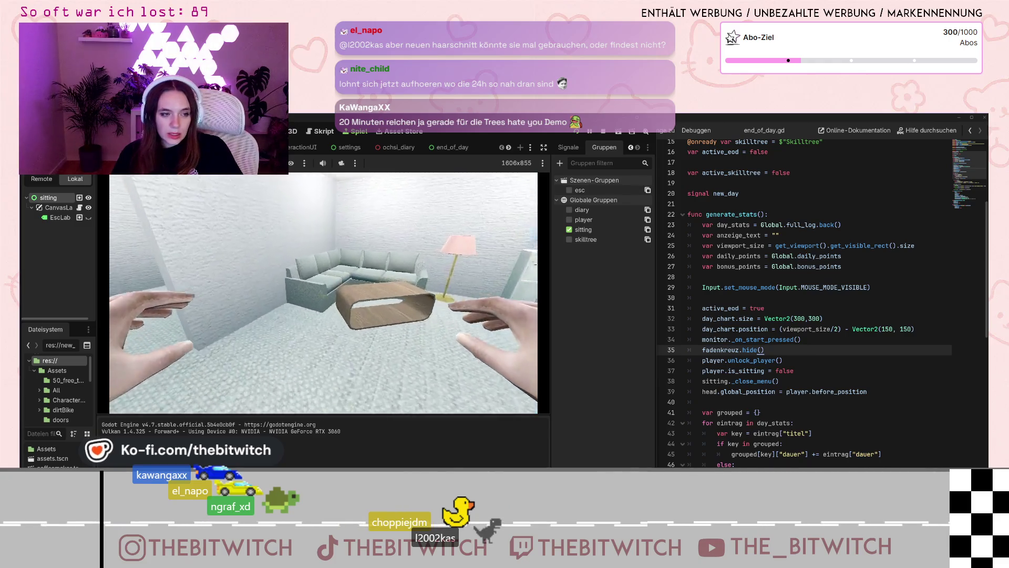
{"action": "key", "text": "e"}
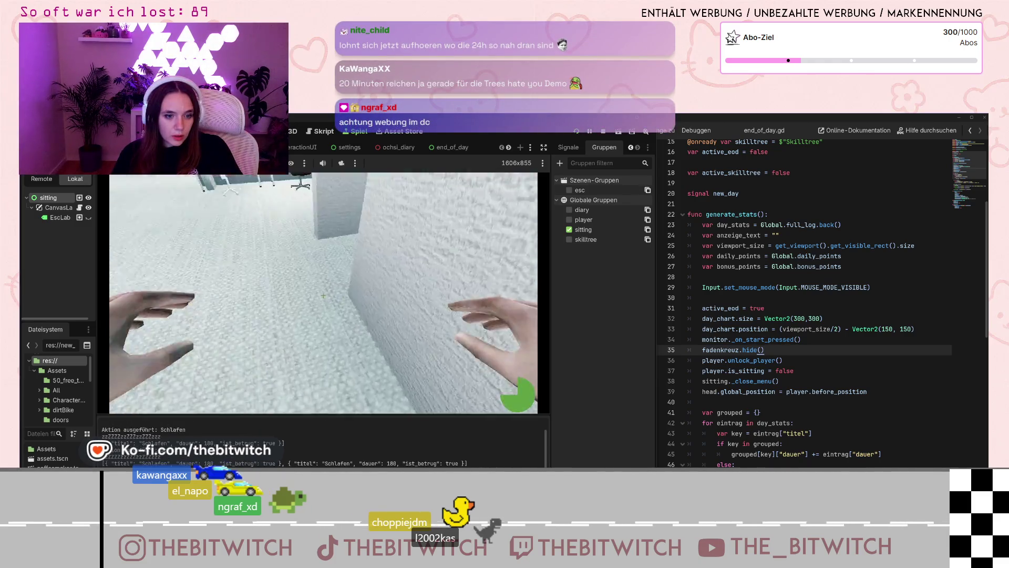
Step: Jam and repair the printer, take a toilet break, sit down, and switch on the monitor
{"action": "key", "text": "w"}
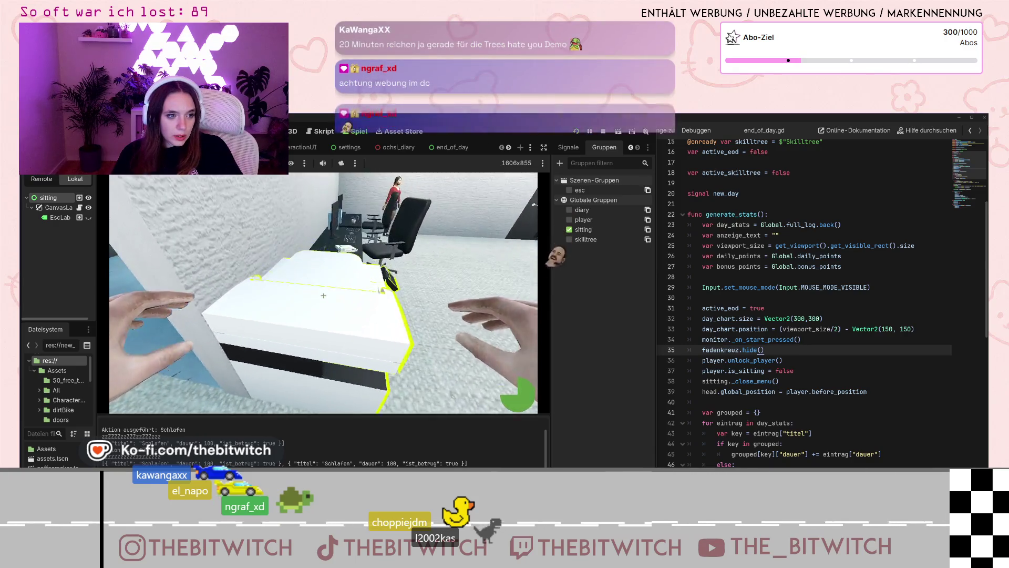
{"action": "key", "text": "e"}
{"action": "key", "text": "Return"}
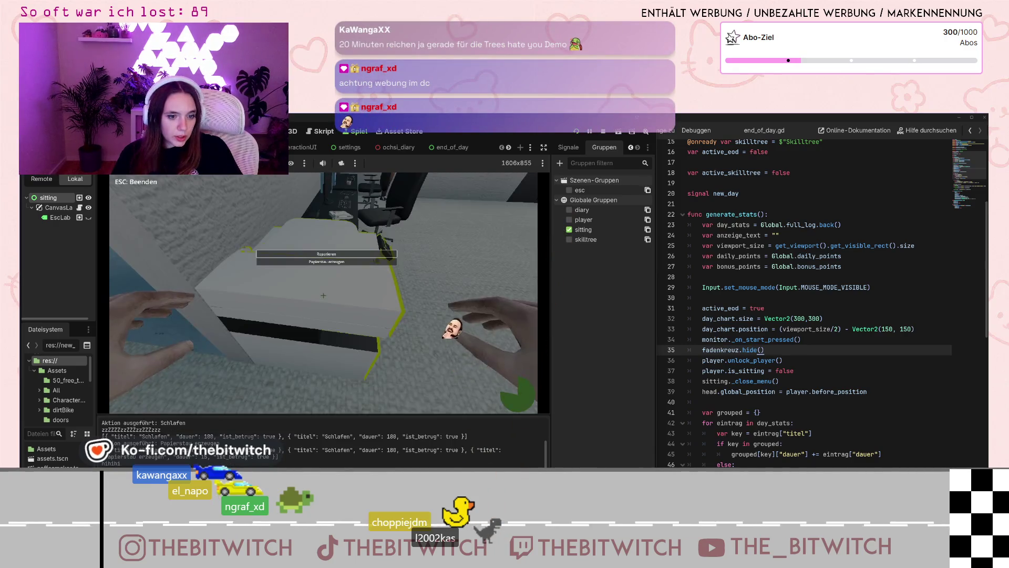
{"action": "key", "text": "Return"}
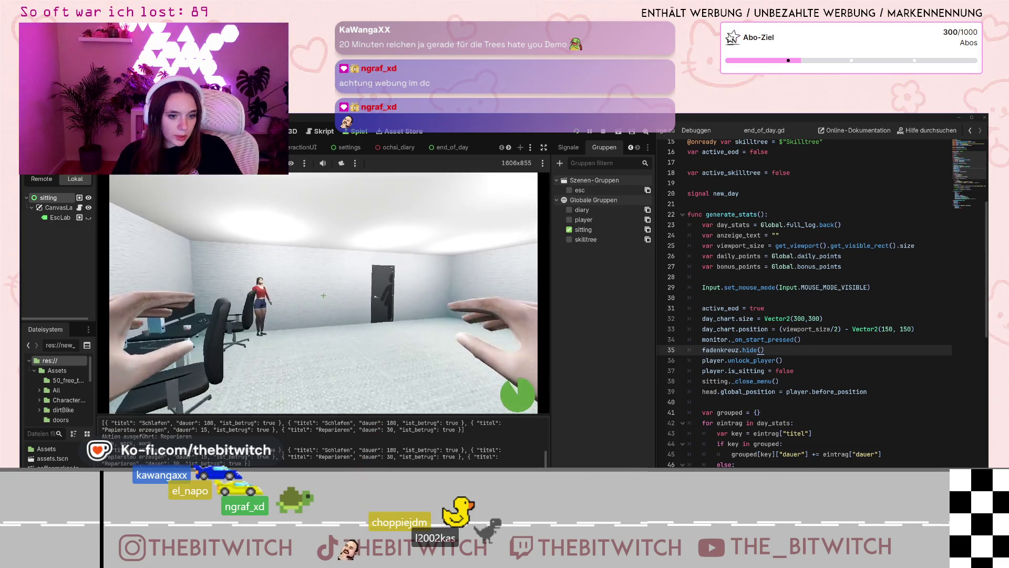
{"action": "key", "text": "e"}
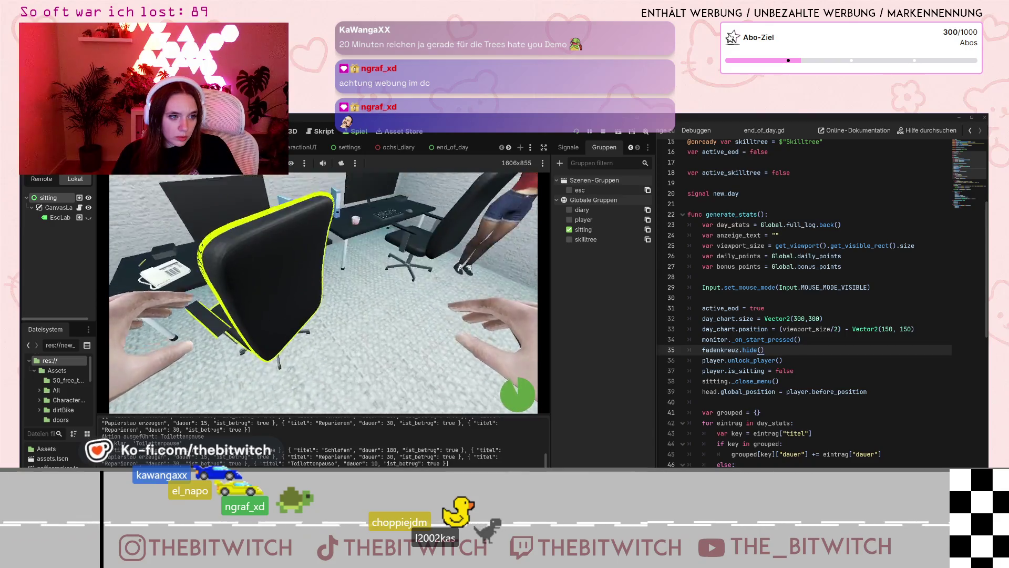
{"action": "key", "text": "e"}
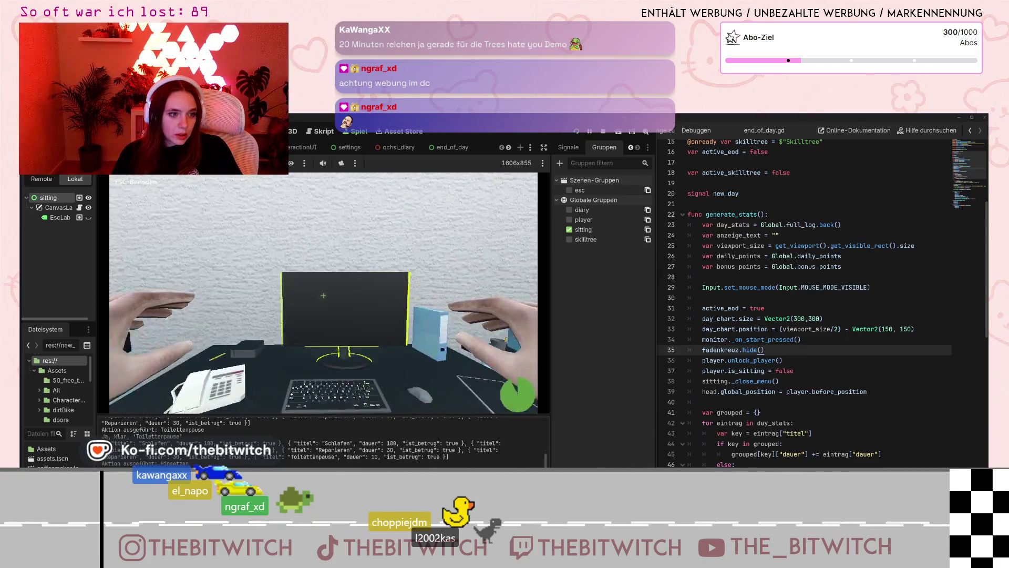
{"action": "key", "text": "e"}
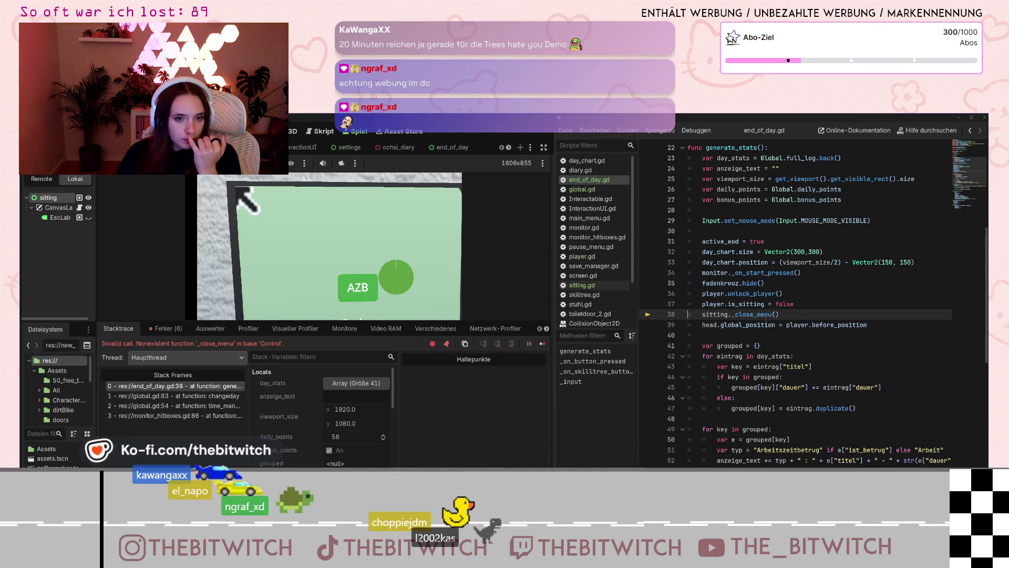
Step: Check _open_menu in sitting.gd, then jump from the Fehler list to end_of_day.gd's line 4 head error
{"action": "left_click", "coordinate": [592, 289]}
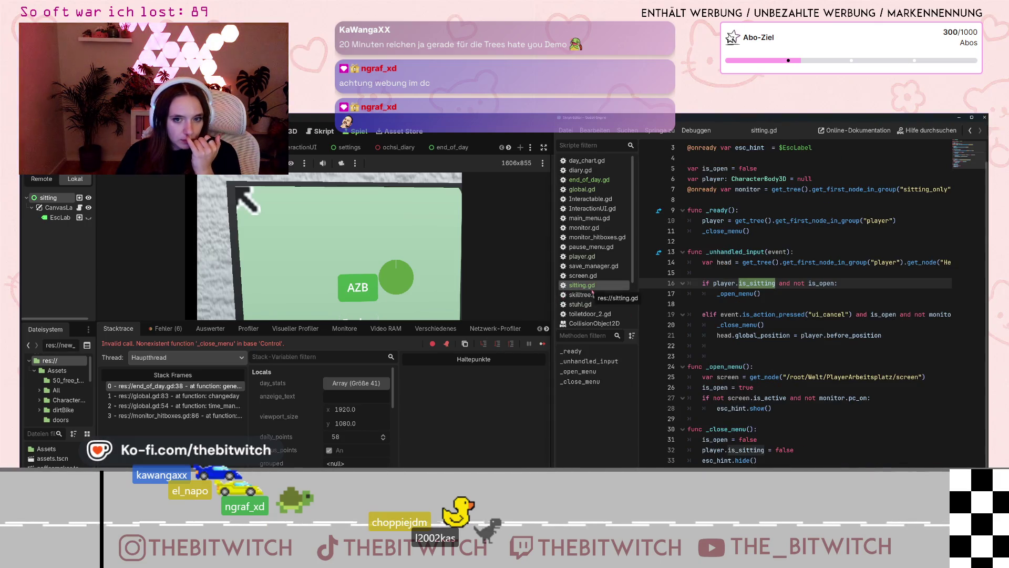
{"action": "left_click", "coordinate": [814, 366]}
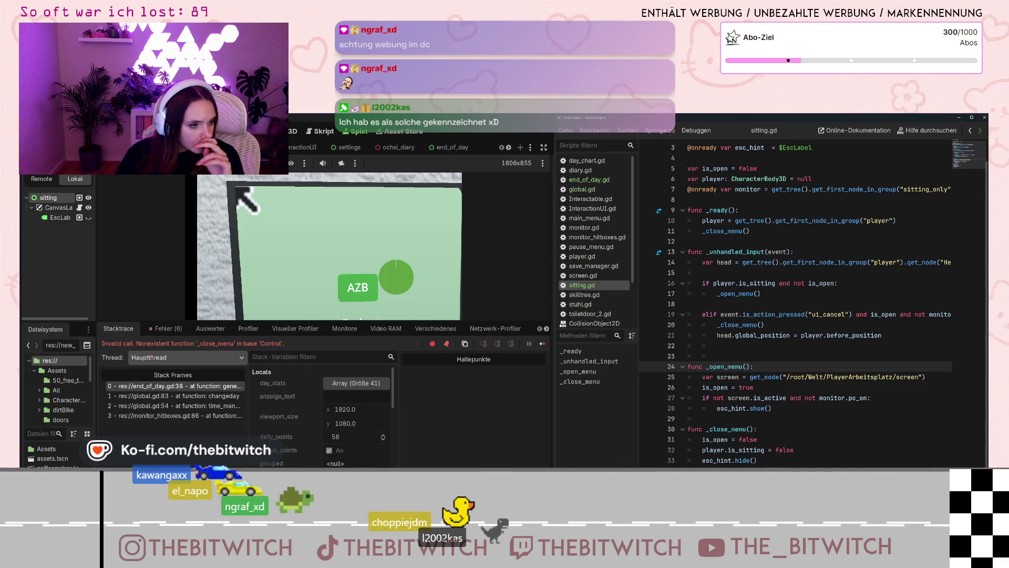
{"action": "key", "text": "alt+Tab"}
{"action": "left_click", "coordinate": [165, 328]}
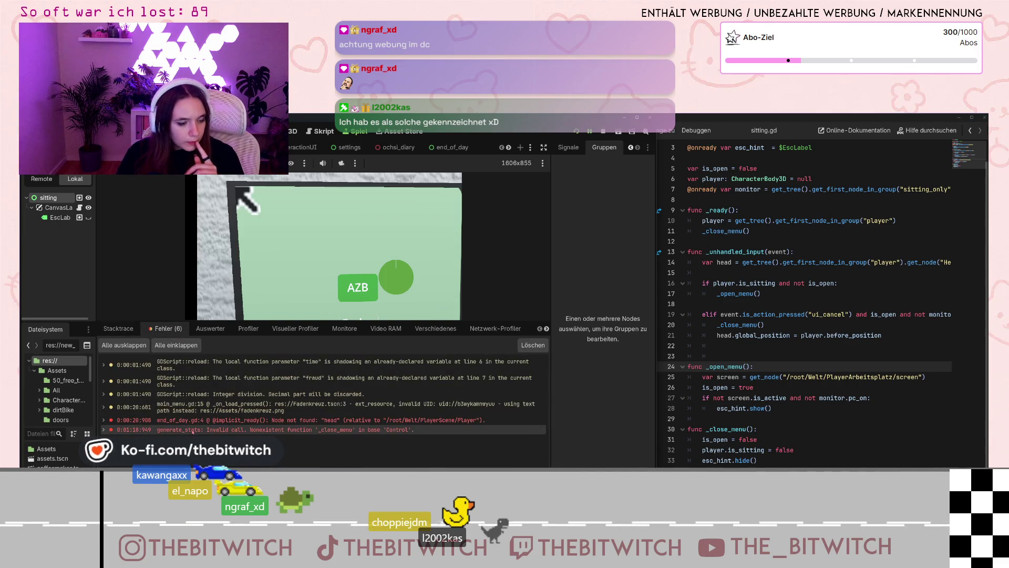
{"action": "mouse_move", "coordinate": [193, 431]}
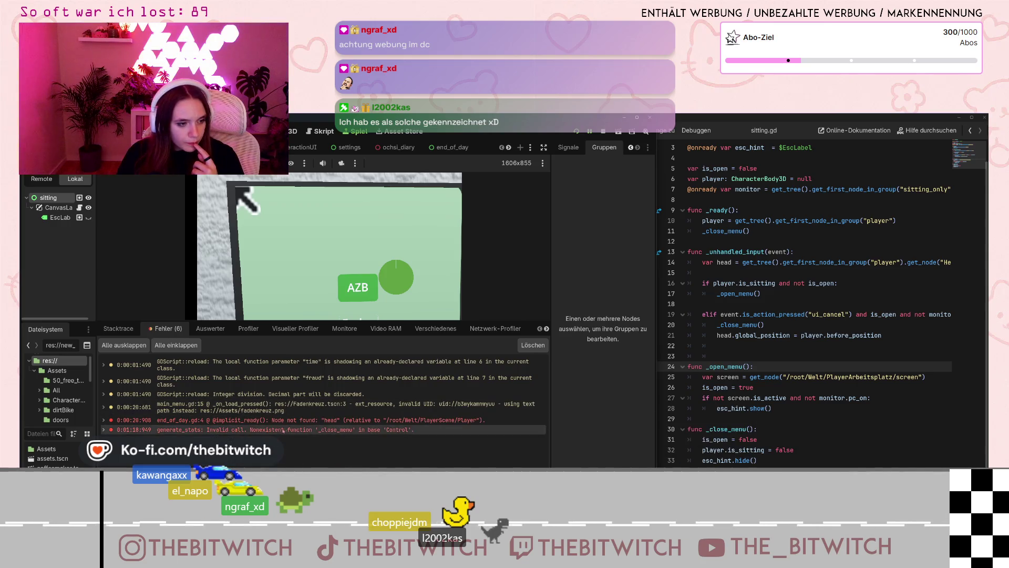
{"action": "mouse_move", "coordinate": [309, 423]}
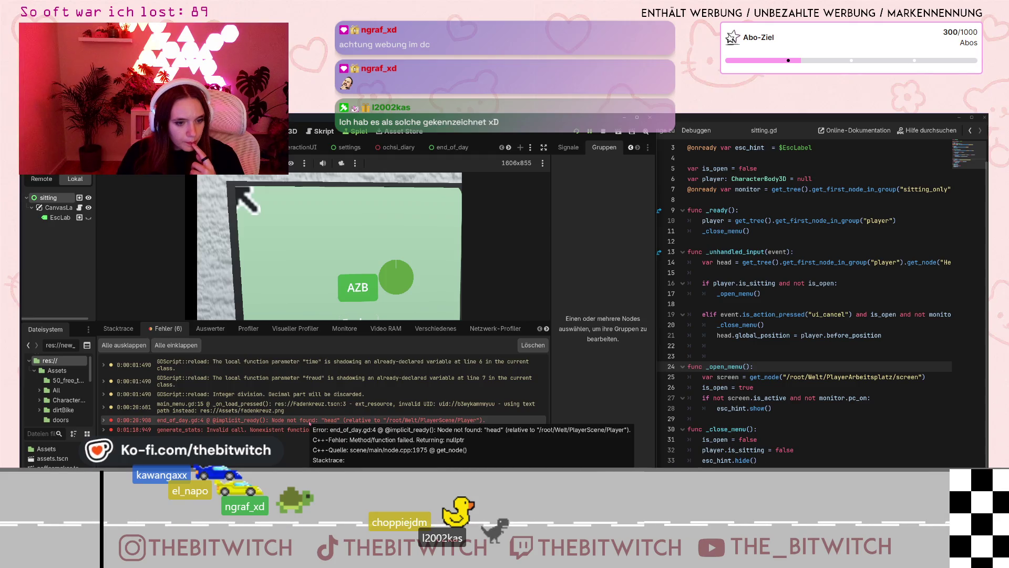
{"action": "double_click", "coordinate": [309, 422]}
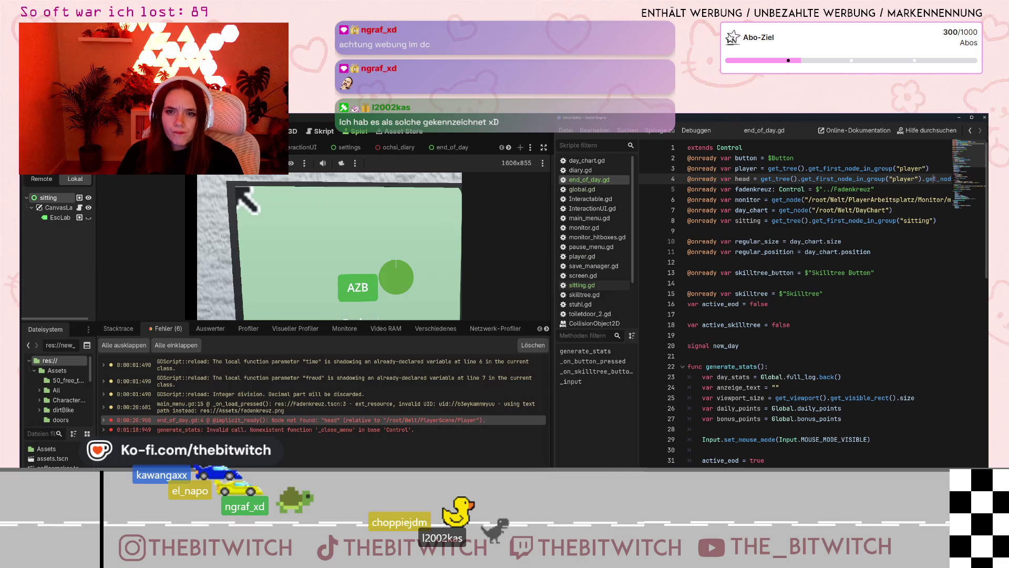
Step: Make line 4's head variable use get_node("/root/Welt/Player/head"), adapted from line 7's DayChart call
{"action": "key", "text": "End"}
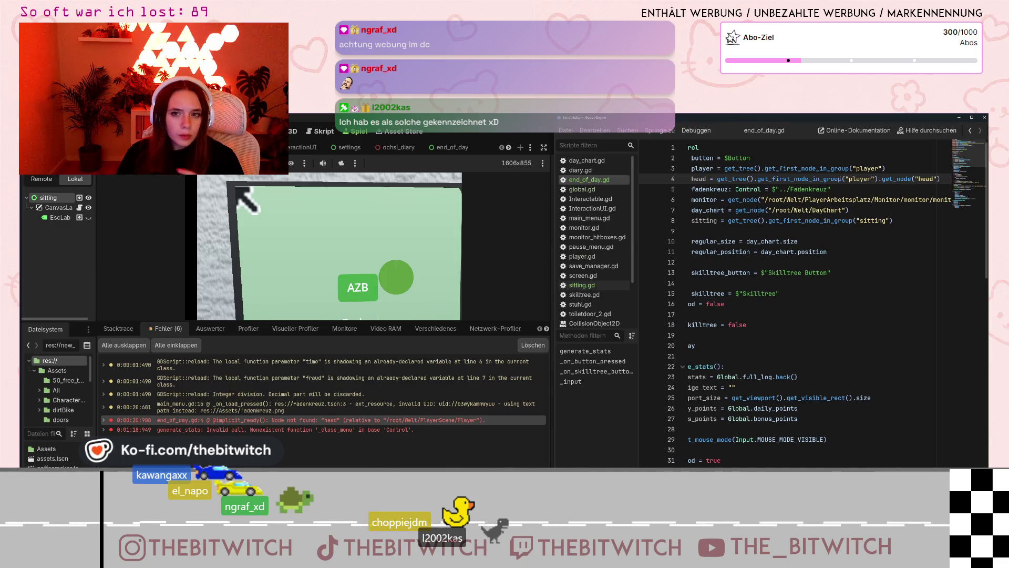
{"action": "left_click", "coordinate": [815, 179]}
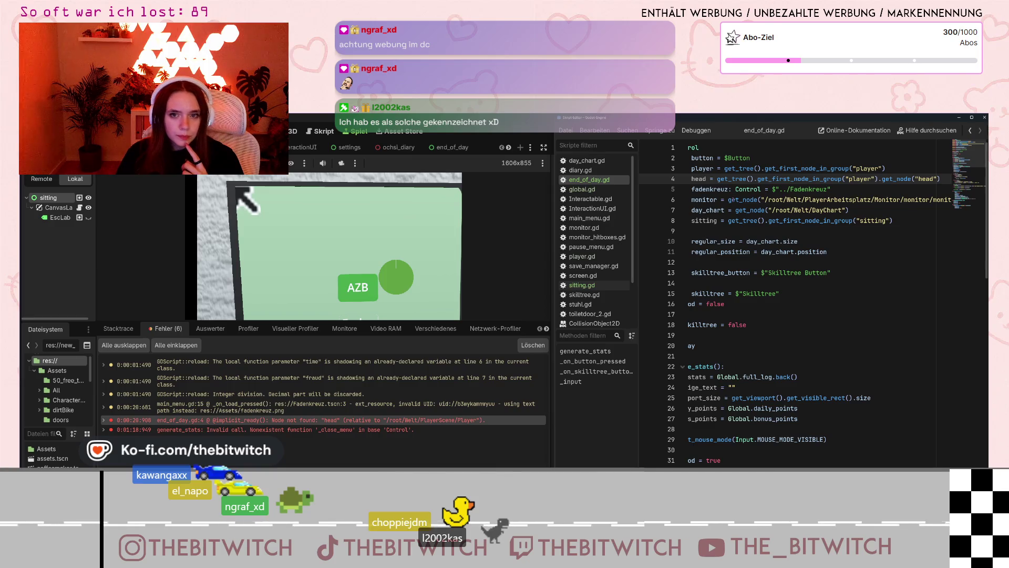
{"action": "left_click", "coordinate": [768, 210]}
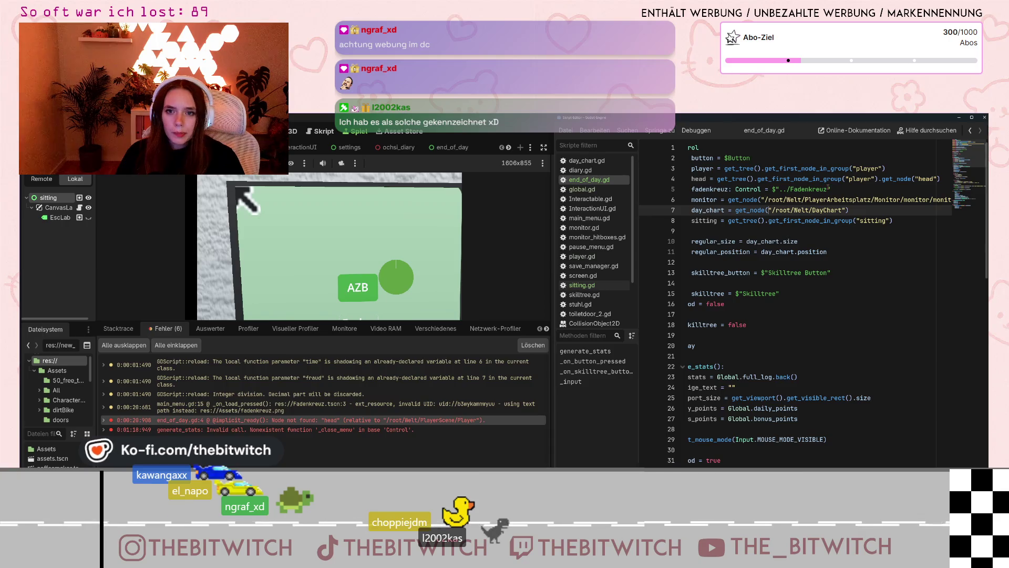
{"action": "left_click_drag", "start_coordinate": [735, 210], "coordinate": [851, 209]}
{"action": "key", "text": "ctrl+c"}
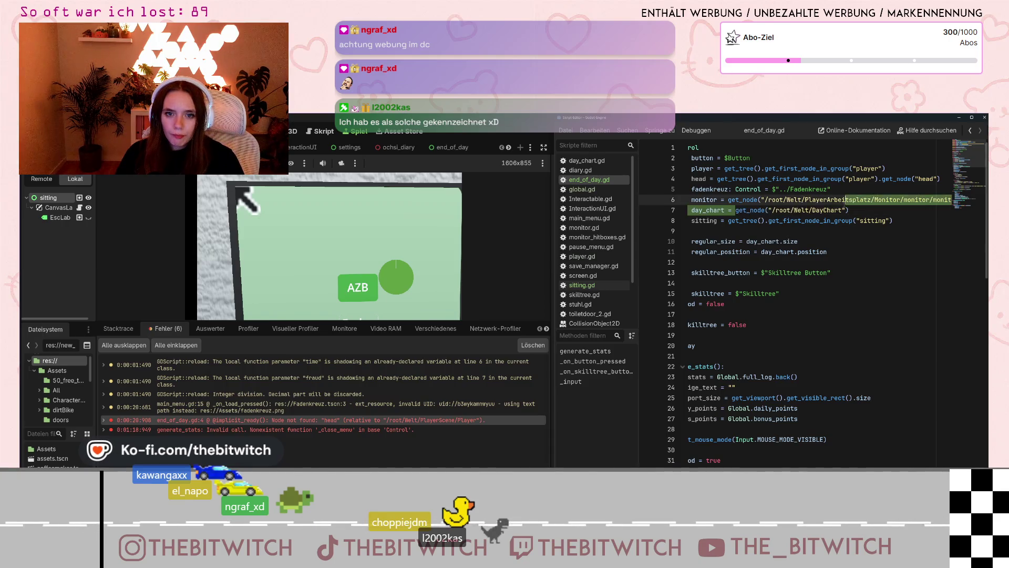
{"action": "left_click_drag", "start_coordinate": [717, 179], "coordinate": [940, 179]}
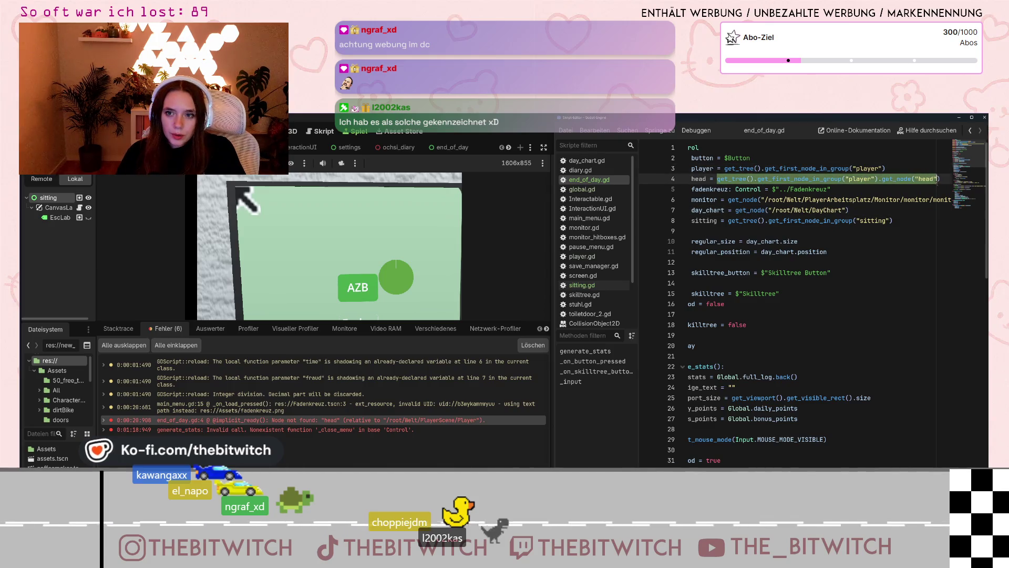
{"action": "key", "text": "ctrl+v"}
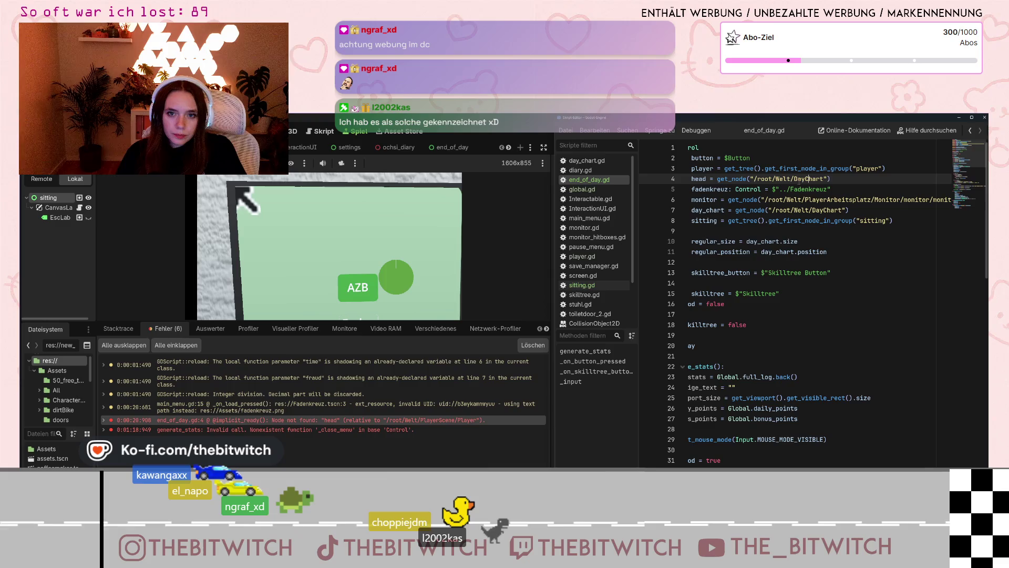
{"action": "double_click", "coordinate": [807, 180]}
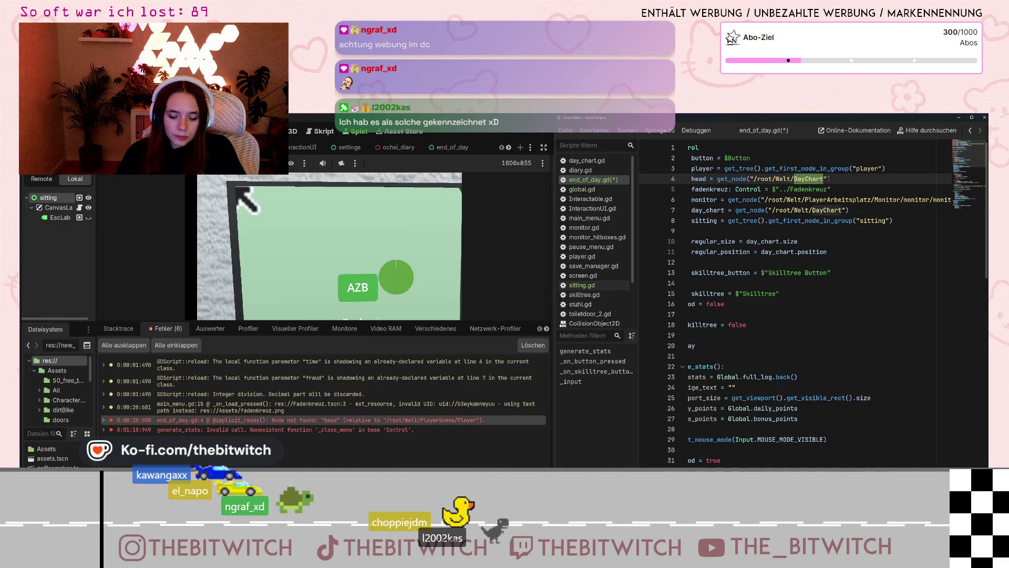
{"action": "type", "text": "Player/he"}
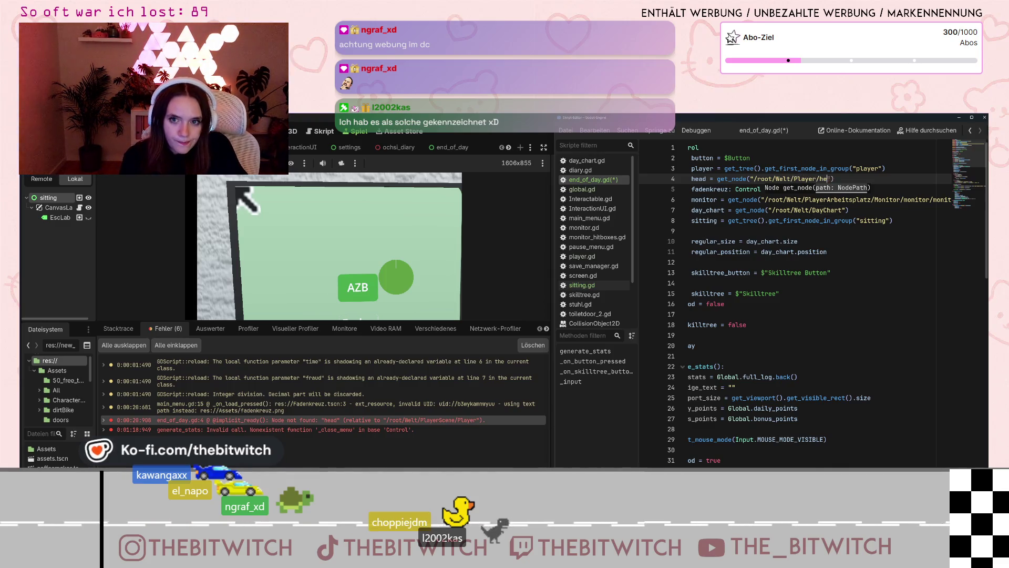
{"action": "type", "text": "ad"}
{"action": "left_click", "coordinate": [420, 429]}
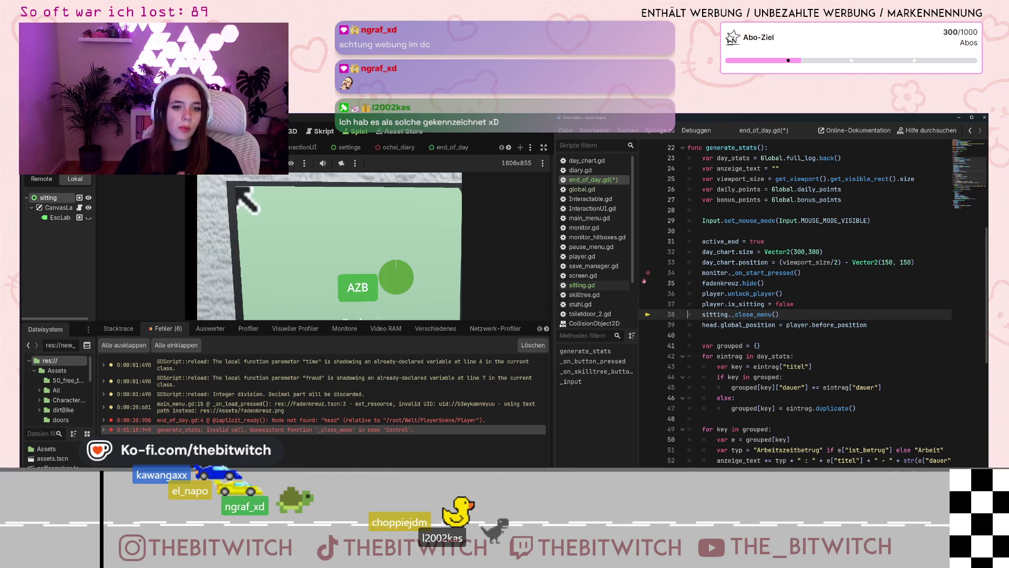
Step: Tick the sitting group for the canvas layer node in the Node dock's Gruppen tab
{"action": "left_click", "coordinate": [600, 286]}
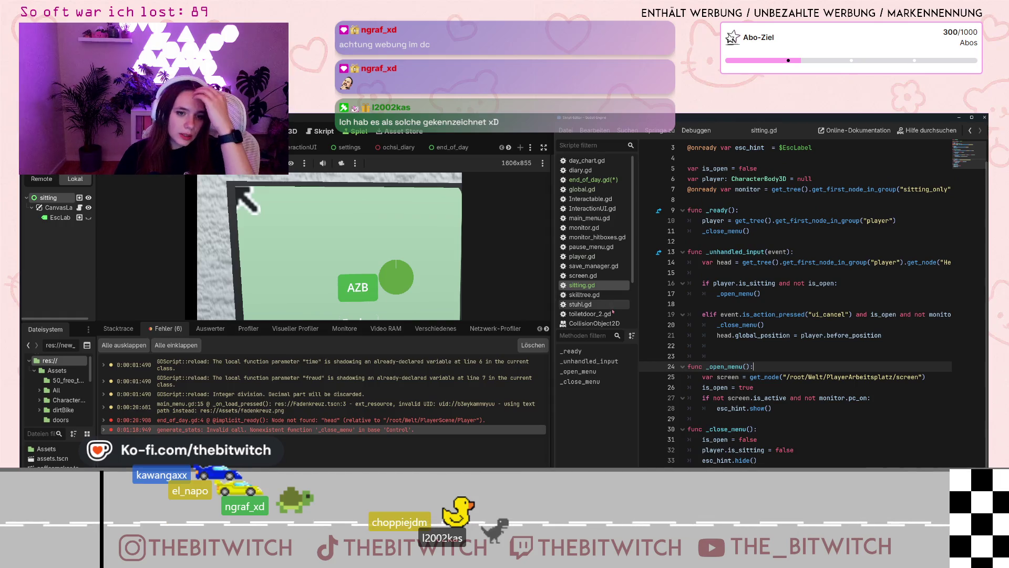
{"action": "left_click", "coordinate": [594, 183]}
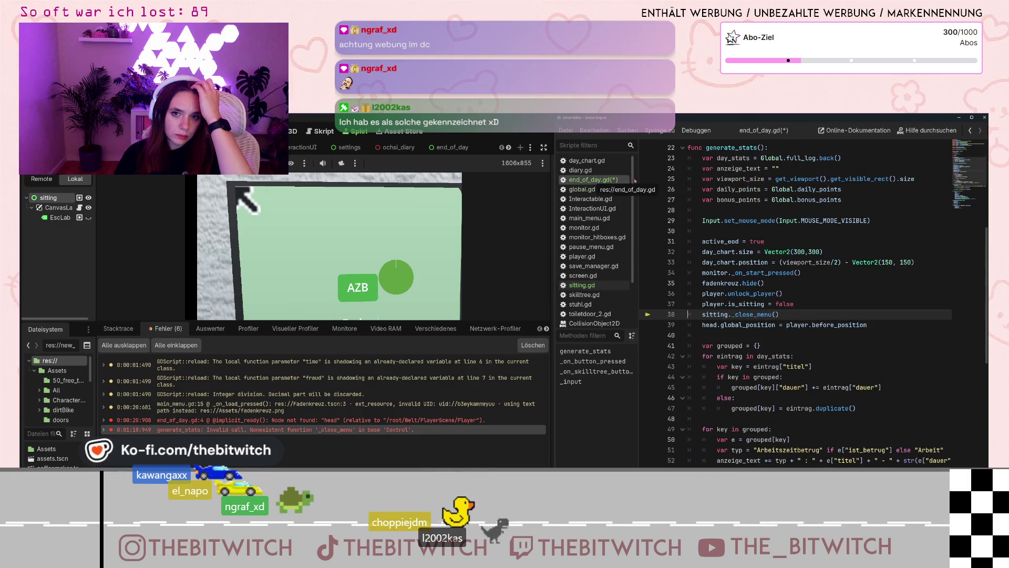
{"action": "scroll", "coordinate": [843, 350], "scroll_direction": "up", "scroll_amount": 7}
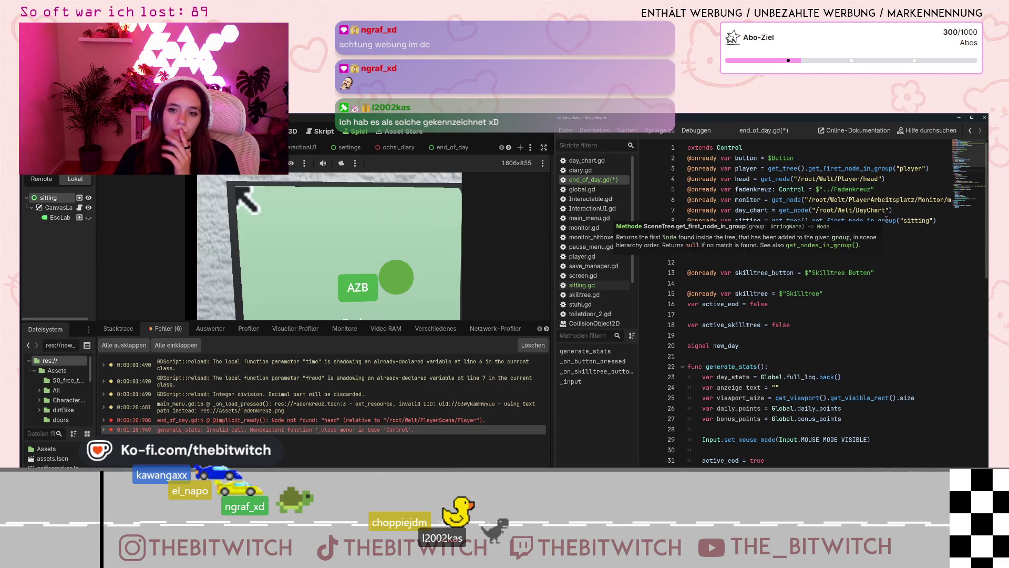
{"action": "mouse_move", "coordinate": [887, 219]}
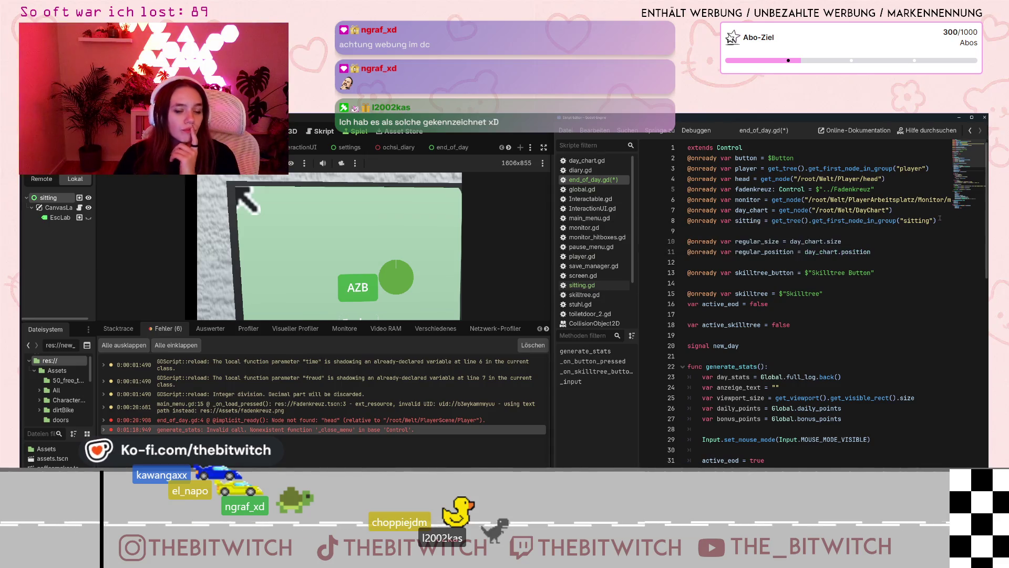
{"action": "left_click", "coordinate": [78, 199]}
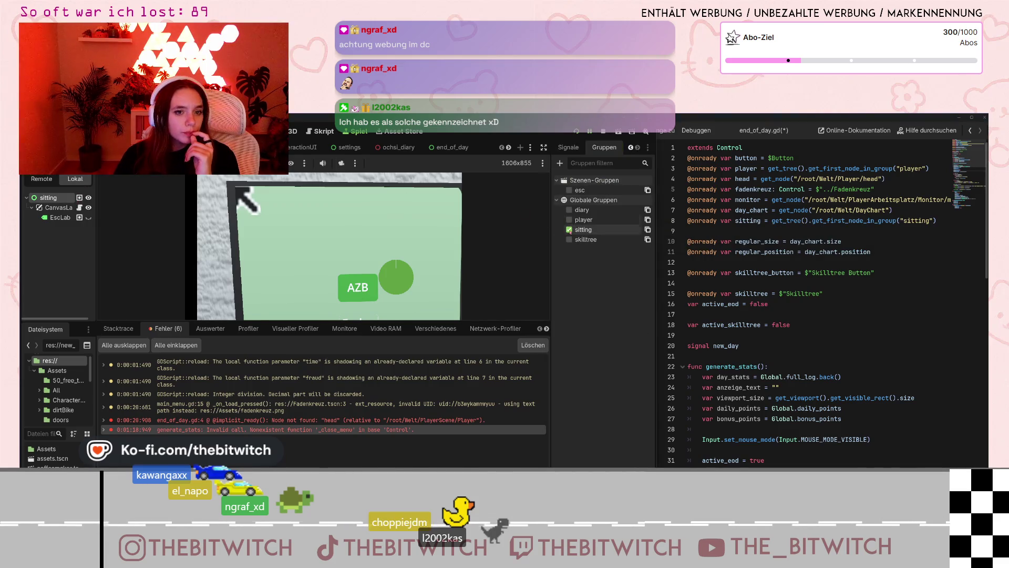
{"action": "left_click", "coordinate": [61, 211]}
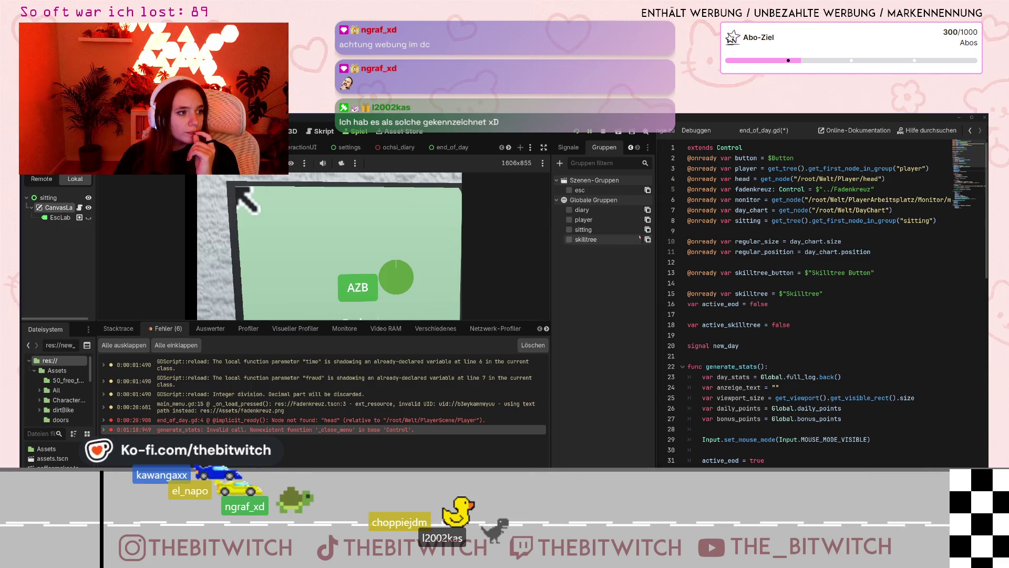
{"action": "left_click", "coordinate": [569, 230]}
{"action": "left_click", "coordinate": [845, 342]}
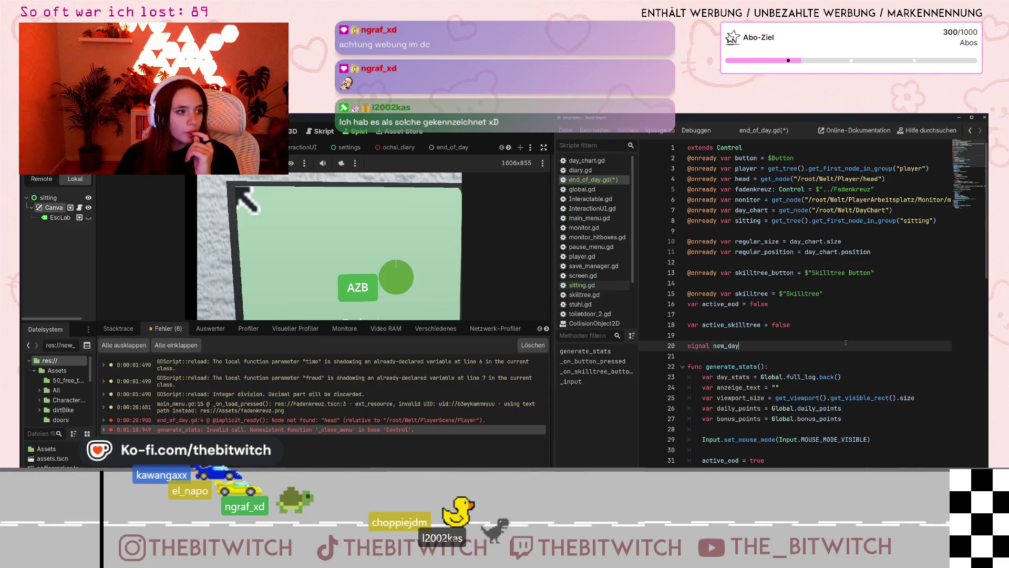
Step: Save the scene, load the saved game, and sleep on the sofa
{"action": "key", "text": "ctrl+s"}
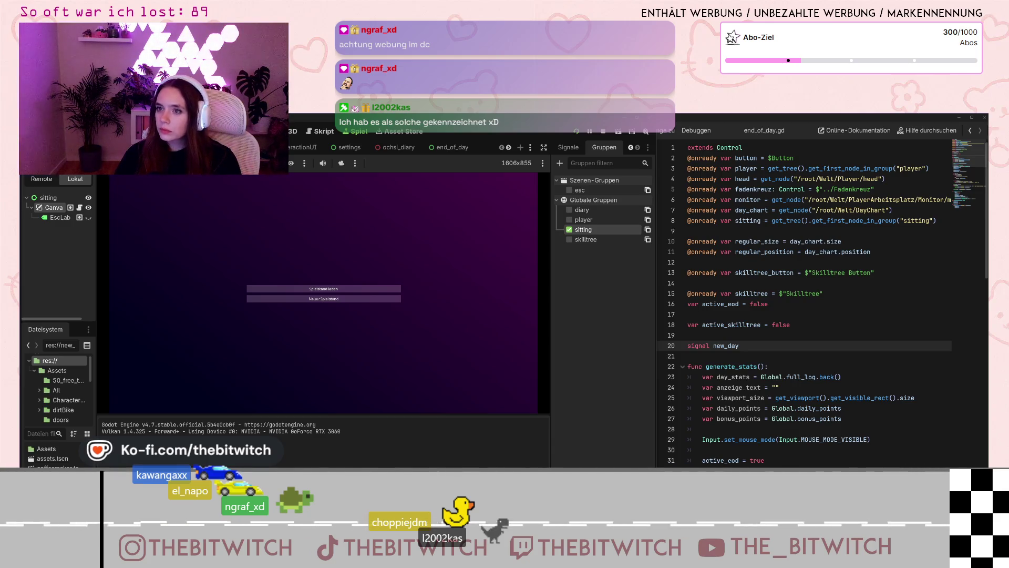
{"action": "left_click", "coordinate": [316, 288]}
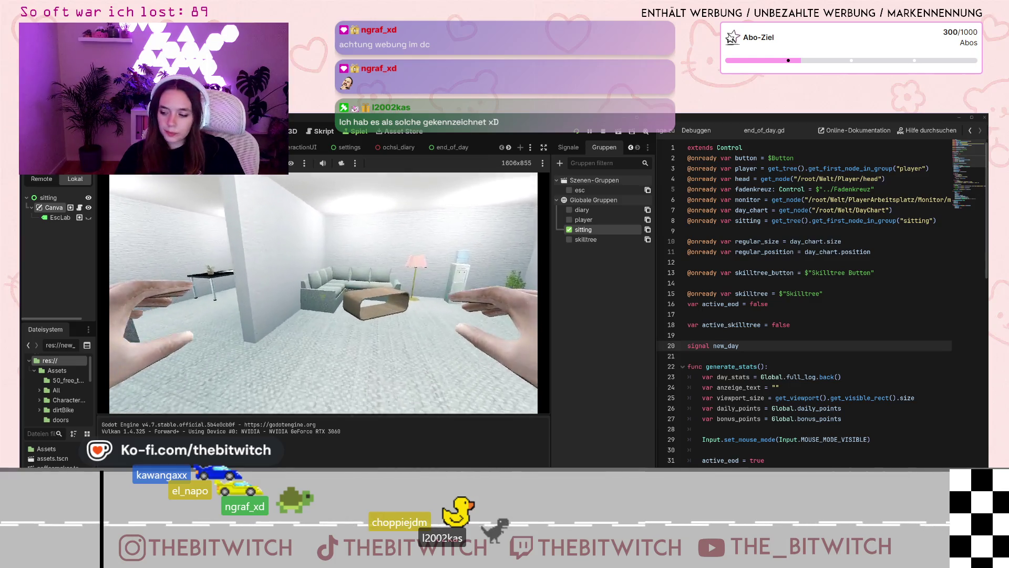
{"action": "key", "text": "w"}
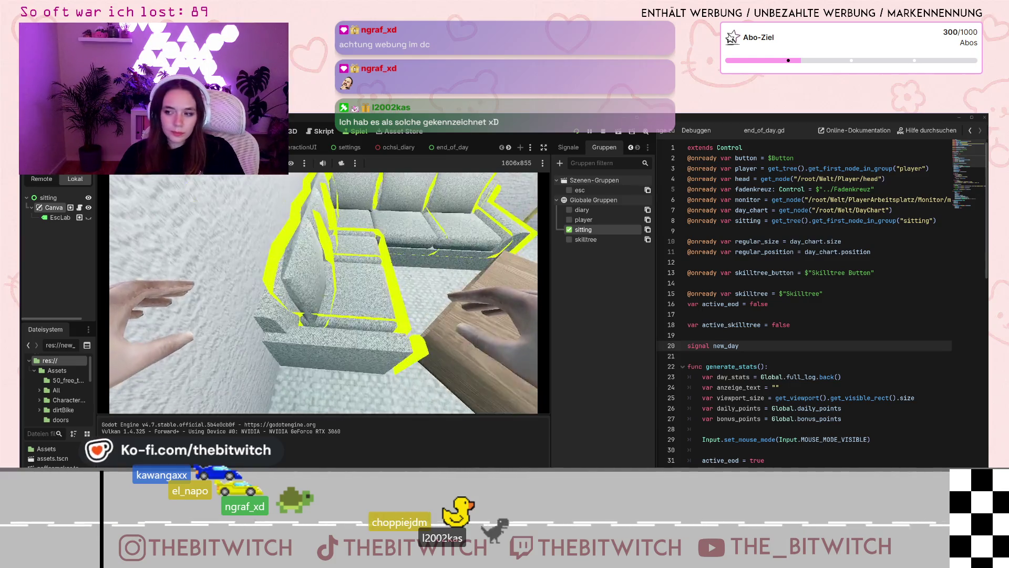
{"action": "key", "text": "e"}
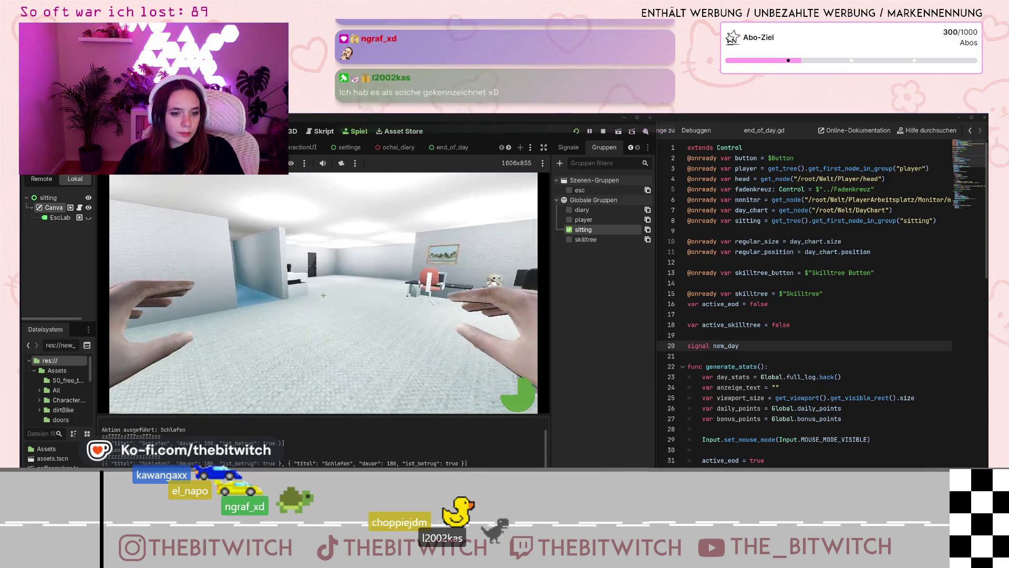
Step: Repair the printer twice with Reparieren, then sit at the desk and switch on the PC
{"action": "key", "text": "w"}
{"action": "key", "text": "e"}
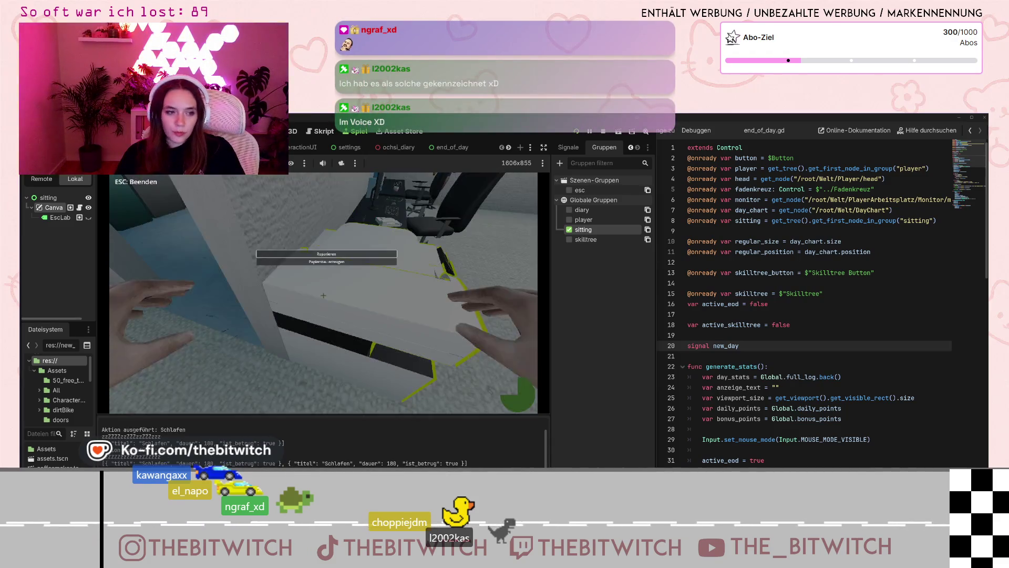
{"action": "key", "text": "Return"}
{"action": "key", "text": "e"}
{"action": "key", "text": "Return"}
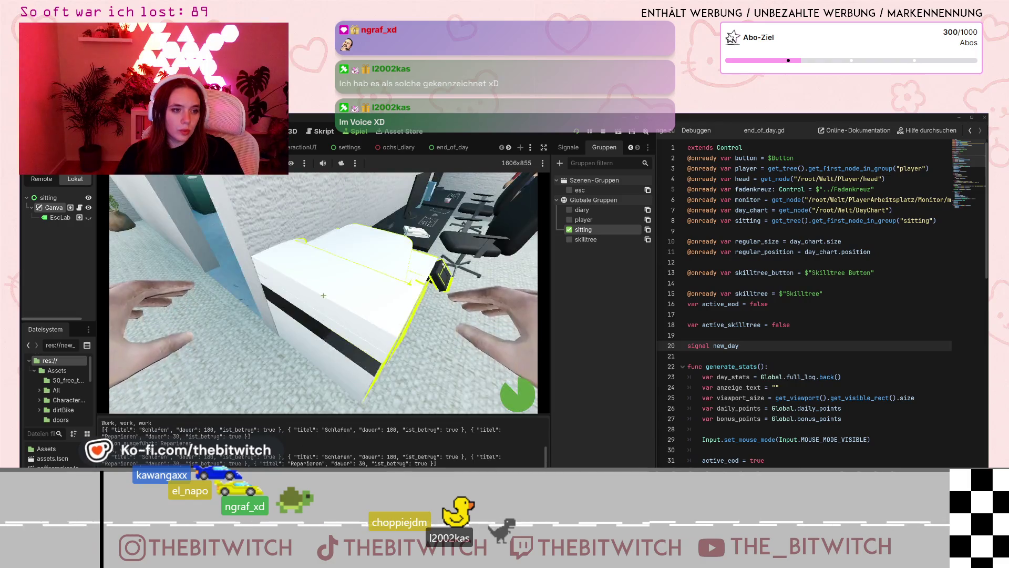
{"action": "key", "text": "e"}
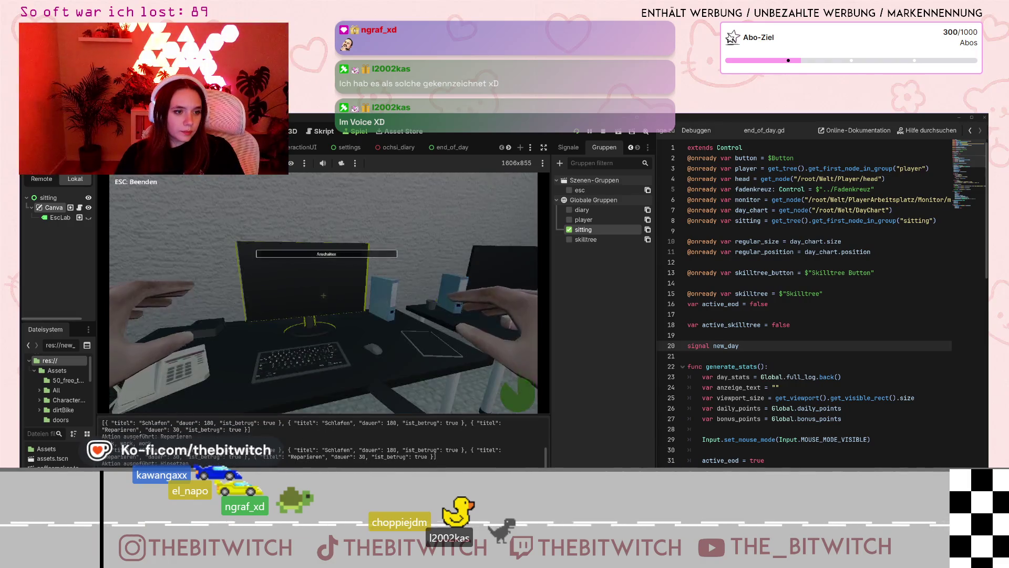
{"action": "key", "text": "e"}
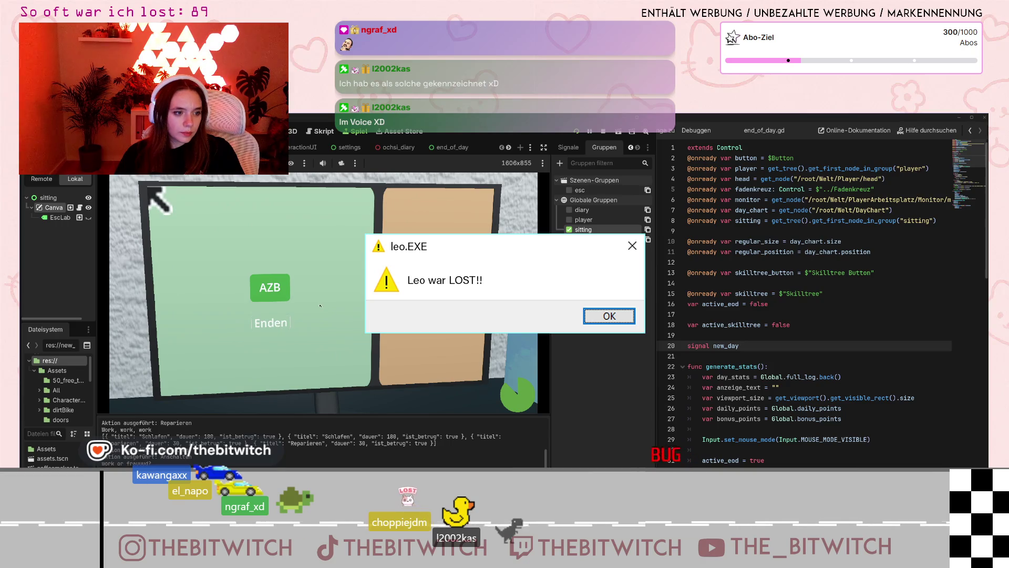
Step: Dismiss the Leo war LOST message so the day ends and the debugger breaks at line 39
{"action": "key", "text": "Return"}
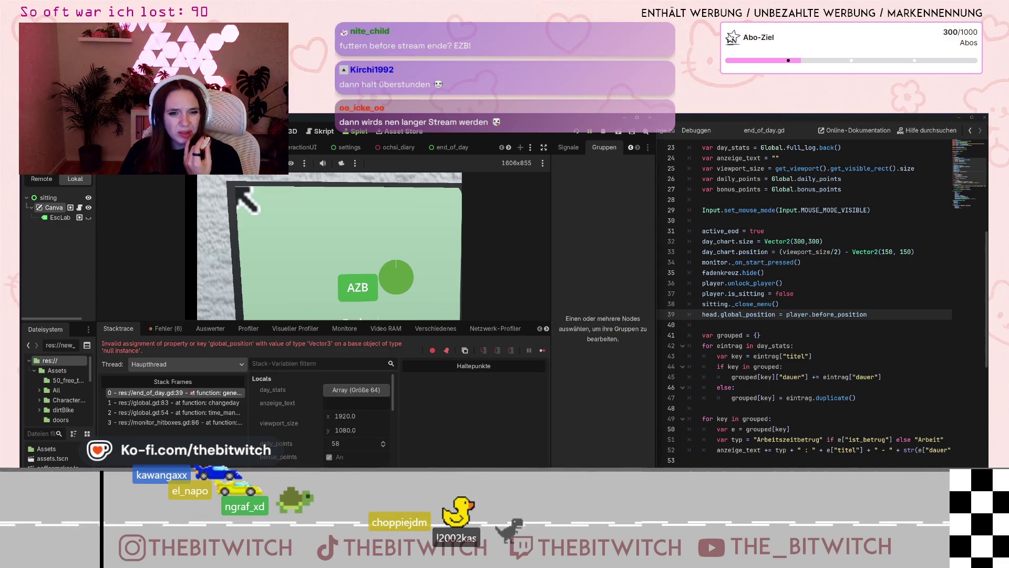
Step: Trace the error from global.gd:83 to end_of_day.gd:39 and reveal PlayerScene's Head node
{"action": "left_click", "coordinate": [190, 402]}
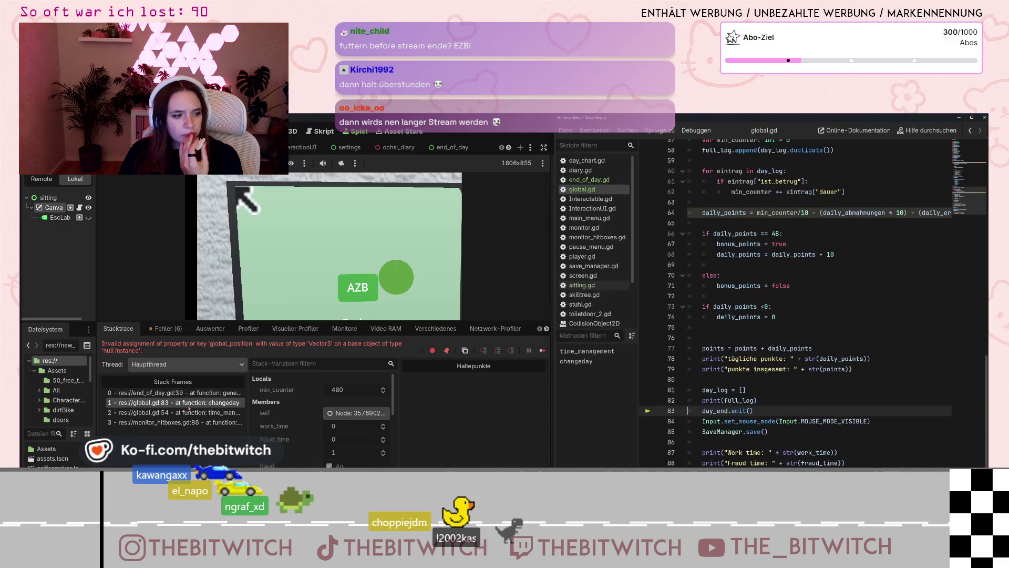
{"action": "left_click", "coordinate": [186, 393]}
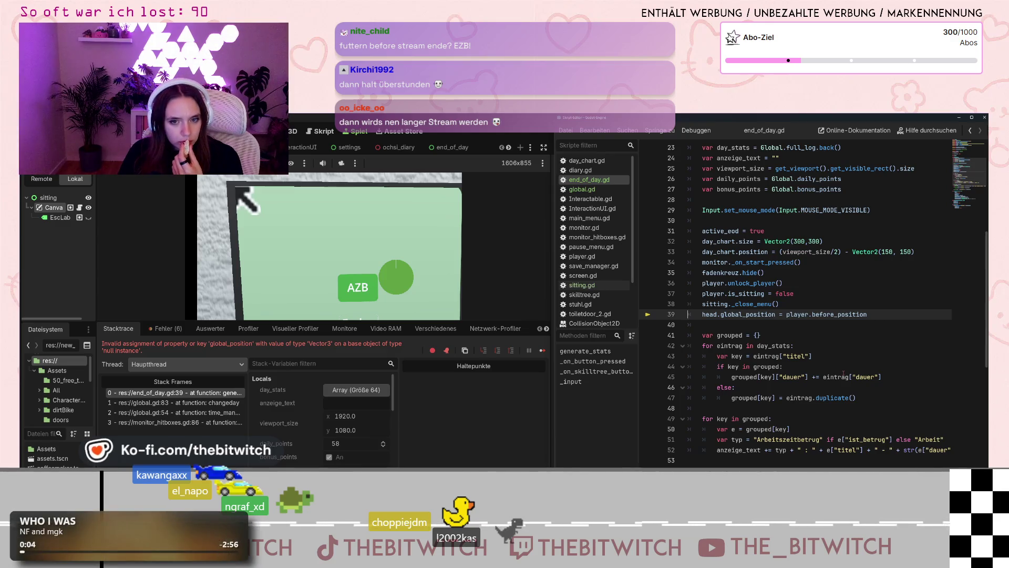
{"action": "mouse_move", "coordinate": [839, 377]}
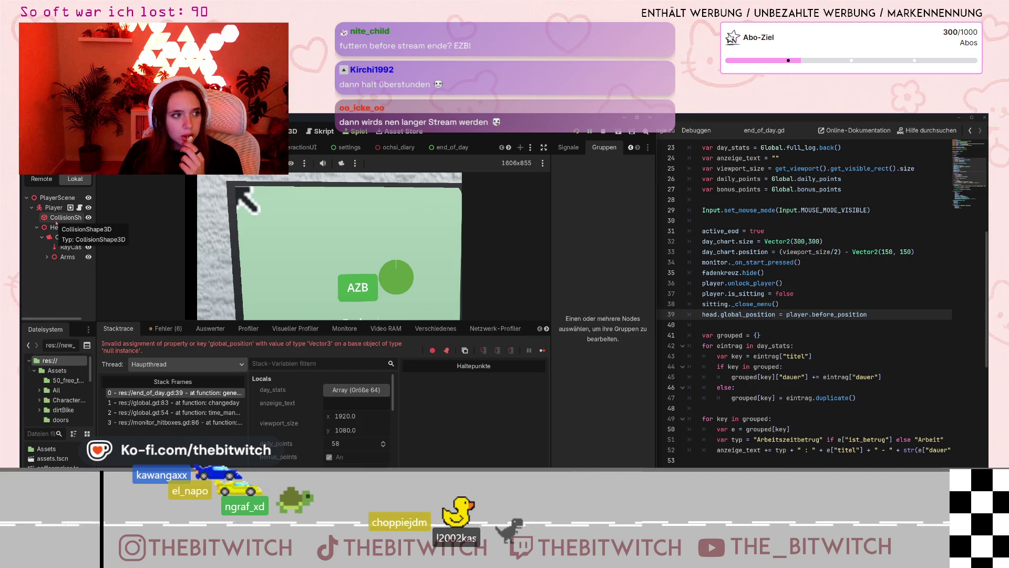
Step: Insert 'PlayerScene/' into line 4's head path, giving /root/Welt/PlayerScene/Player/head
{"action": "scroll", "coordinate": [859, 337], "scroll_direction": "up", "scroll_amount": 7}
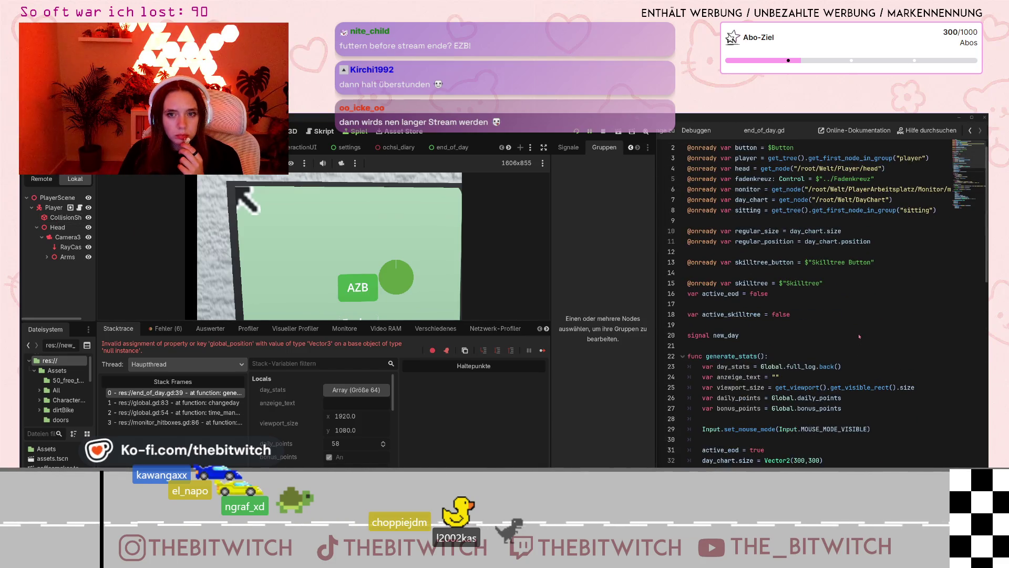
{"action": "left_click", "coordinate": [857, 168]}
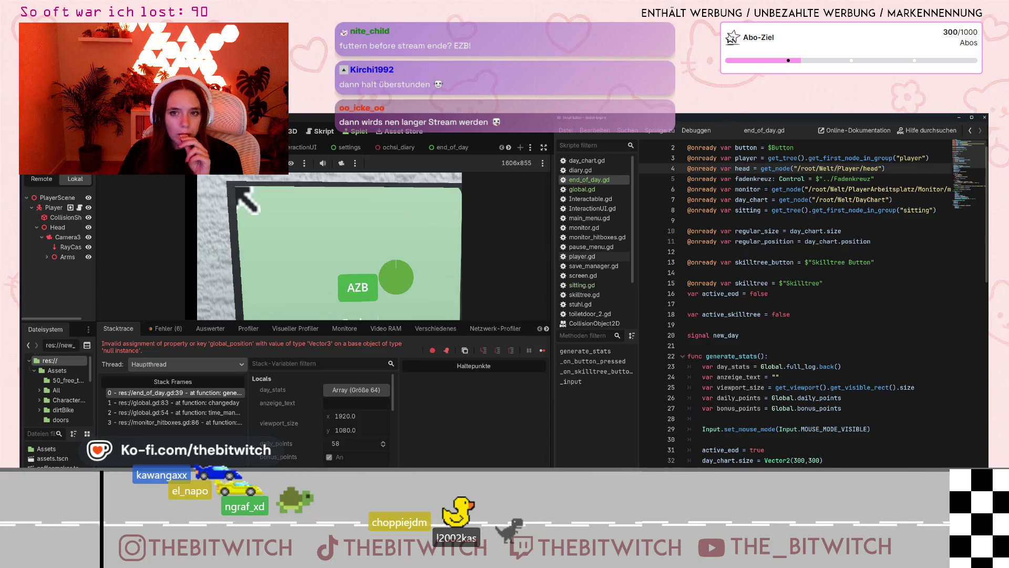
{"action": "type", "text": "PlayerS"}
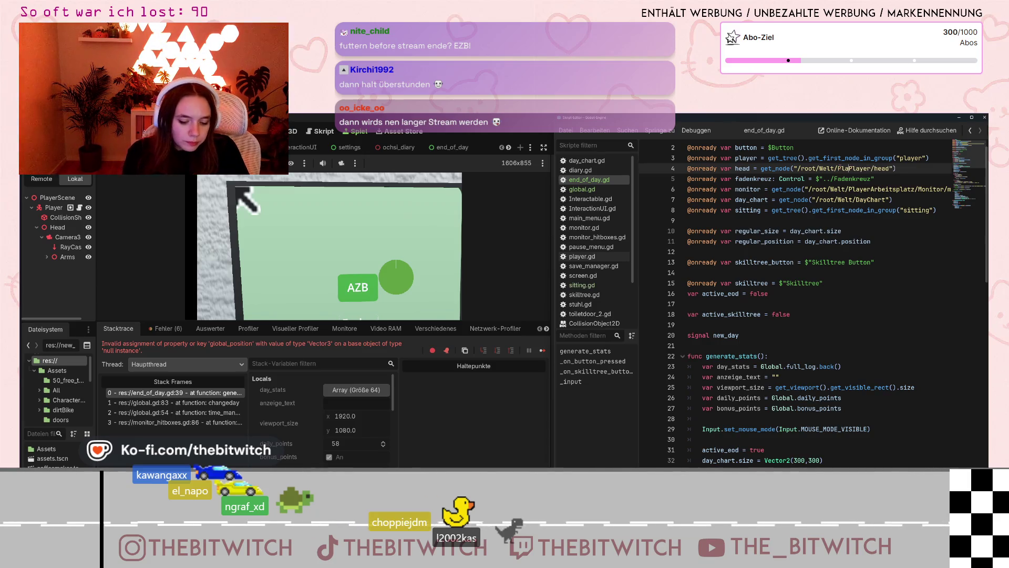
{"action": "type", "text": "cene/"}
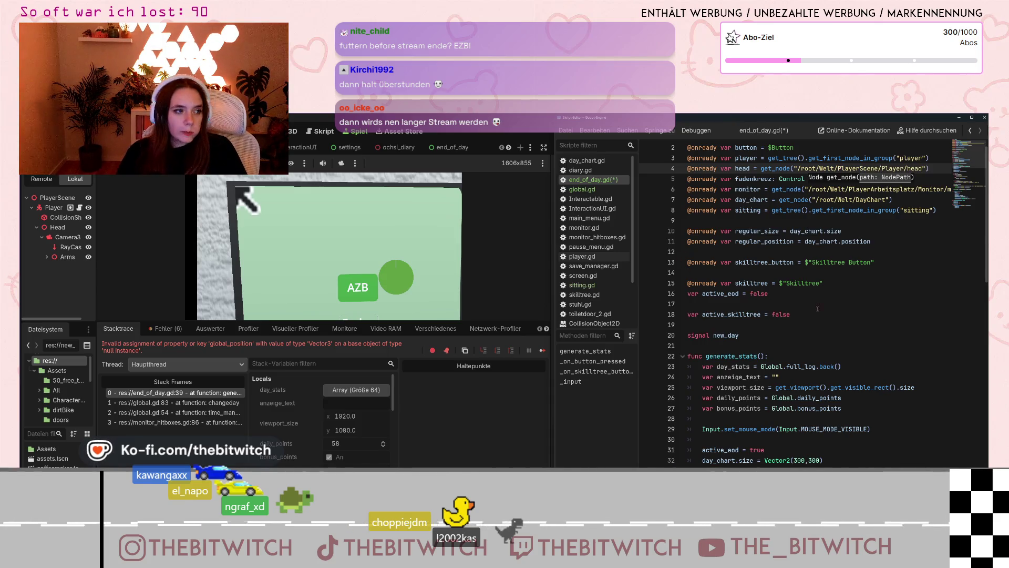
{"action": "left_click", "coordinate": [873, 294]}
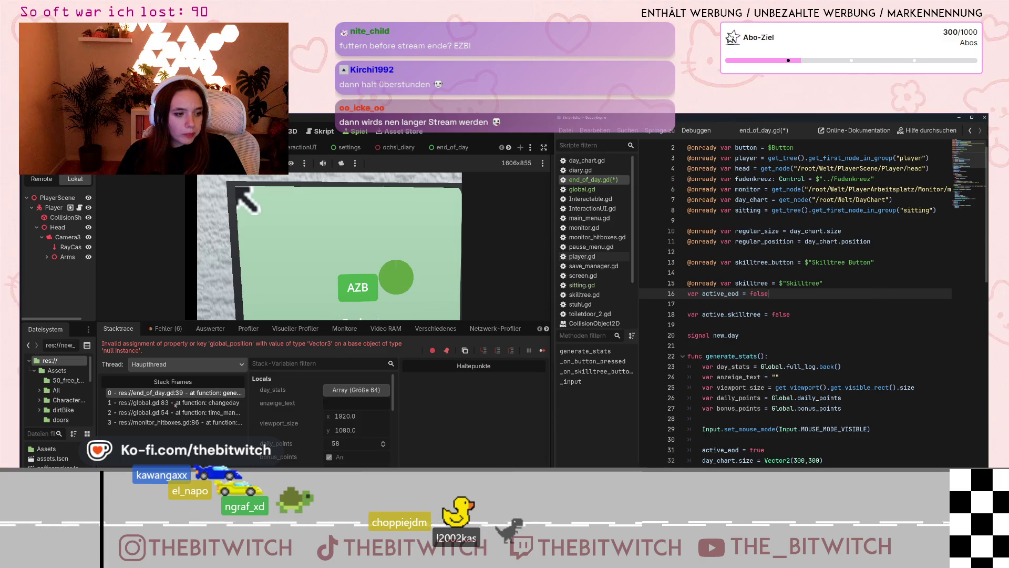
{"action": "left_click", "coordinate": [175, 403]}
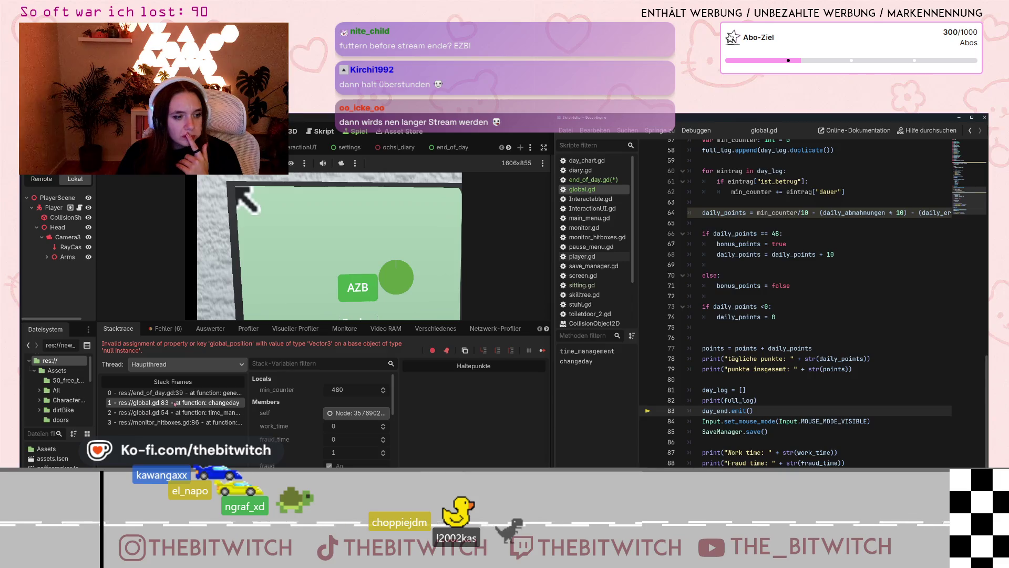
Step: Save the scripts, restart the game and start a Neuer Spielstand
{"action": "left_click", "coordinate": [909, 352]}
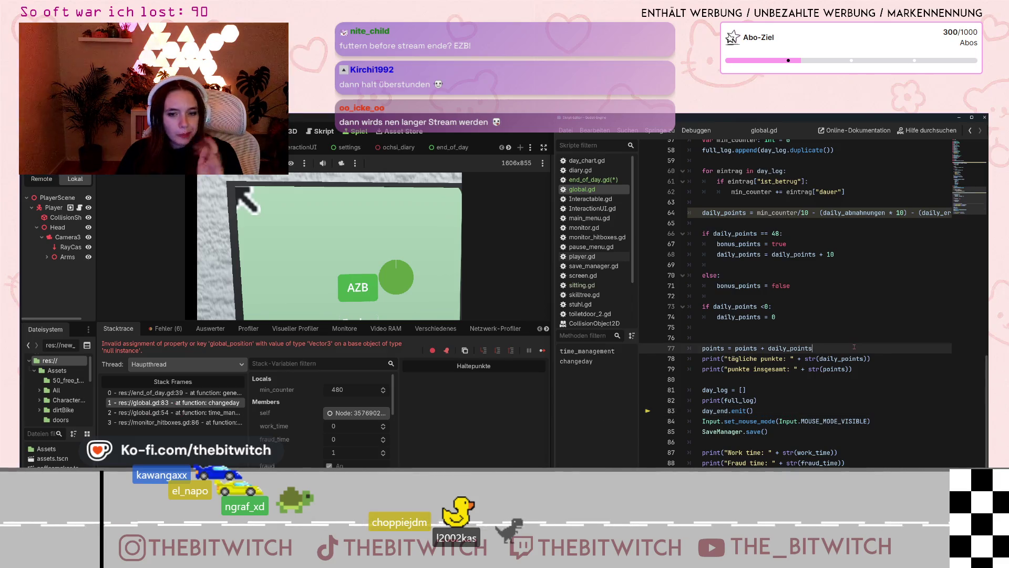
{"action": "key", "text": "ctrl+s"}
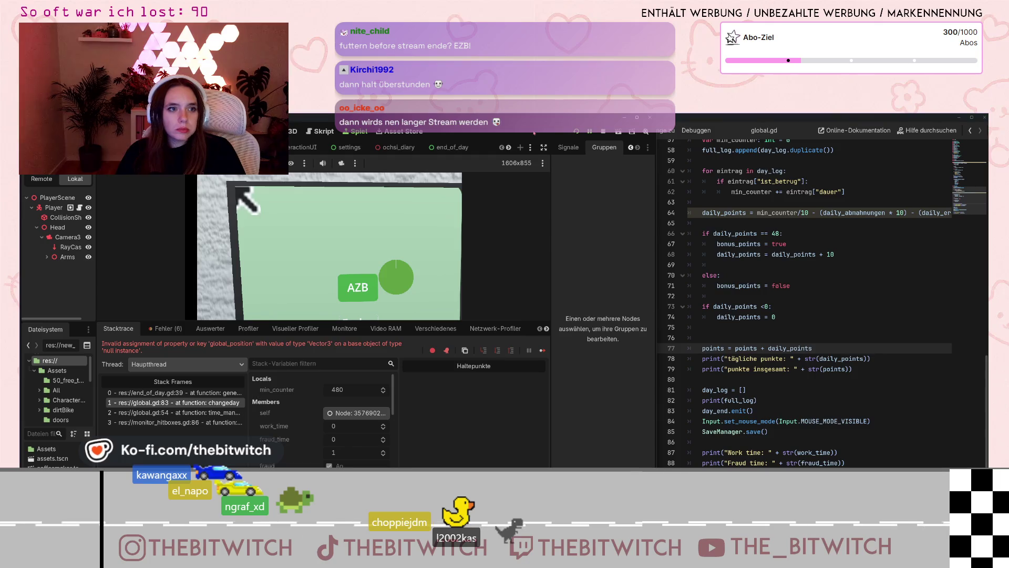
{"action": "key", "text": "F8"}
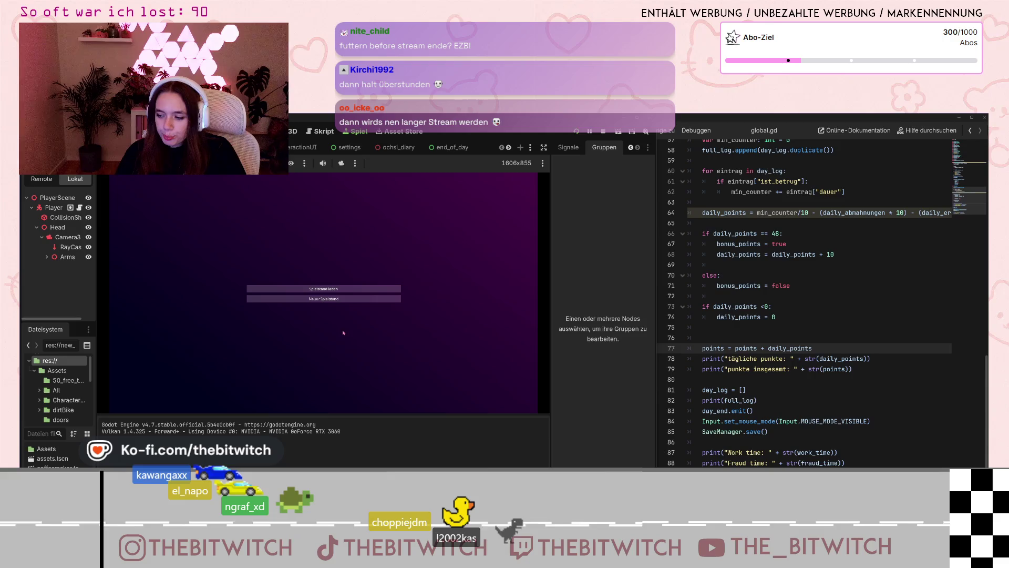
{"action": "left_click", "coordinate": [308, 298]}
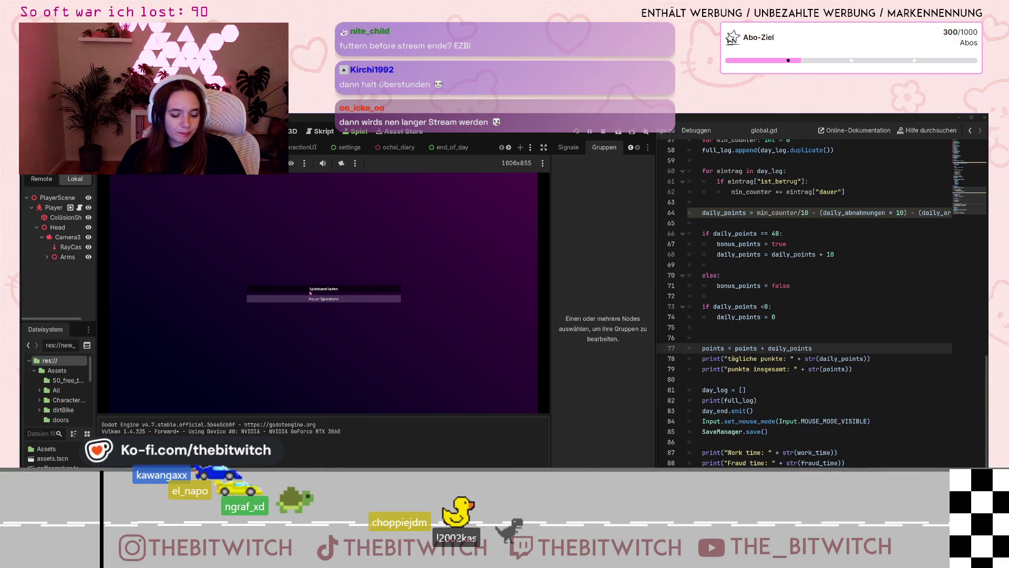
Step: Sleep on the sofa, repair the printer and end the workday at the desk PC
{"action": "mouse_move", "coordinate": [323, 295]}
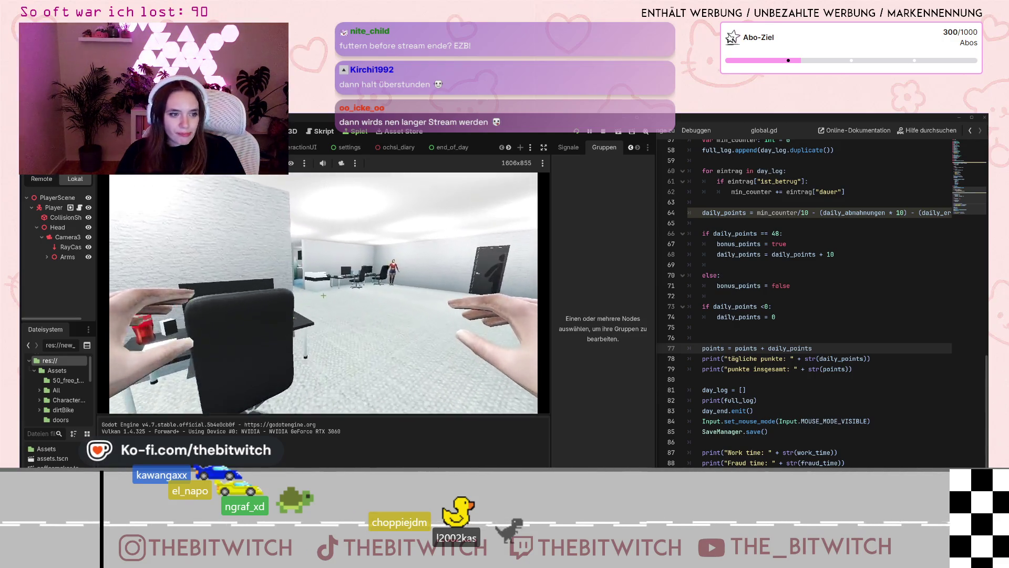
{"action": "key", "text": "w"}
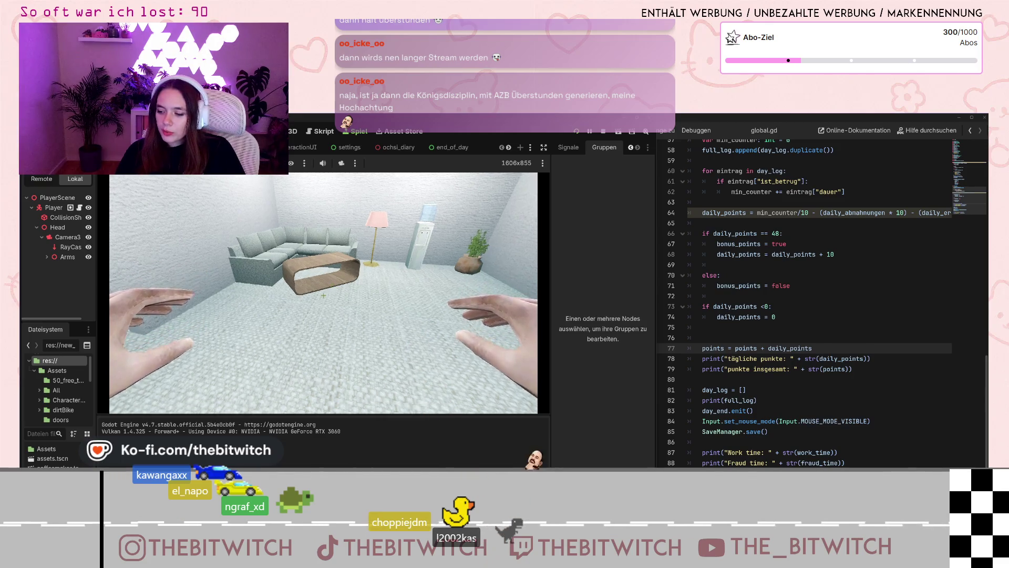
{"action": "key", "text": "w"}
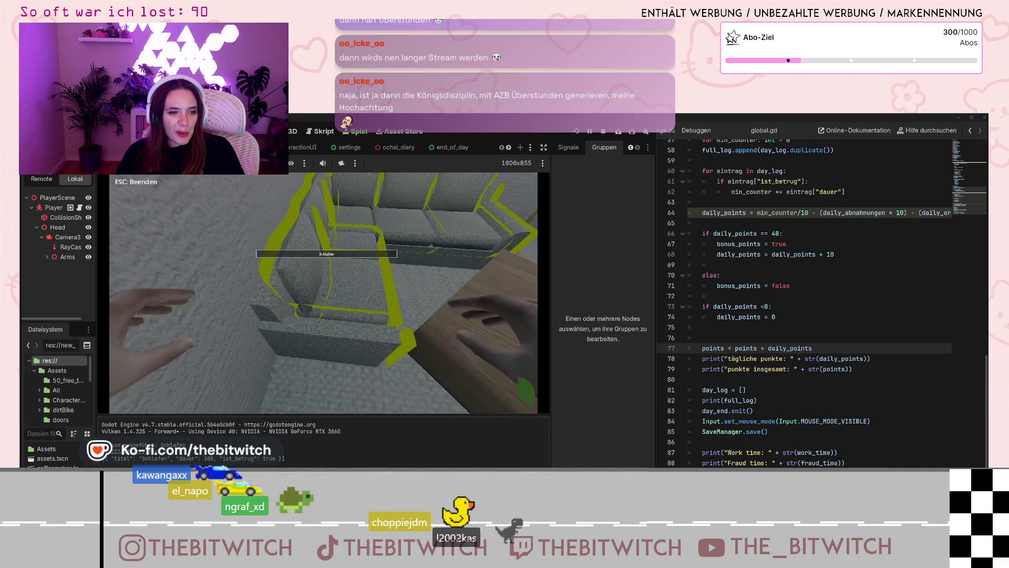
{"action": "key", "text": "e"}
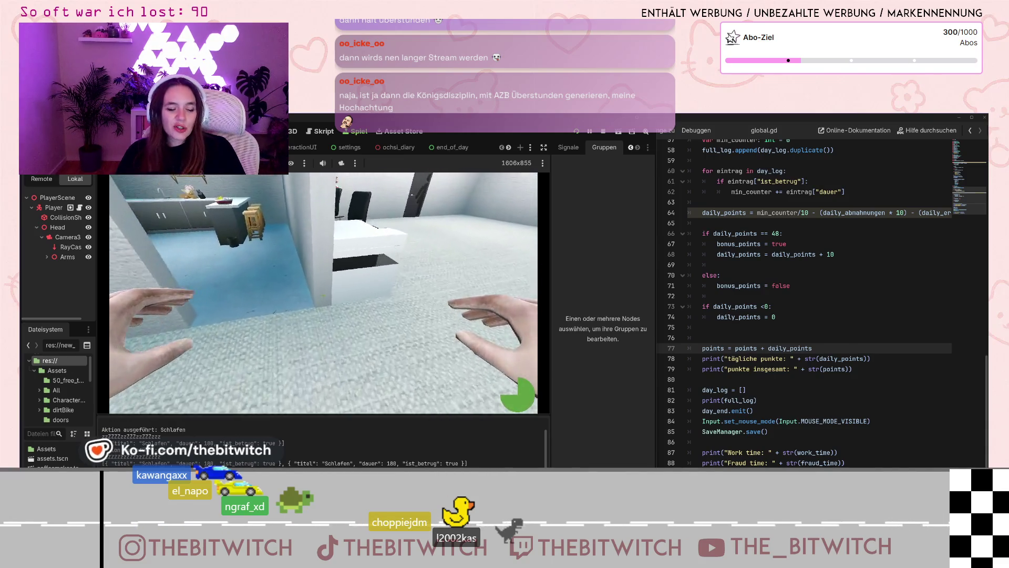
{"action": "key", "text": "e"}
{"action": "left_click", "coordinate": [326, 254]}
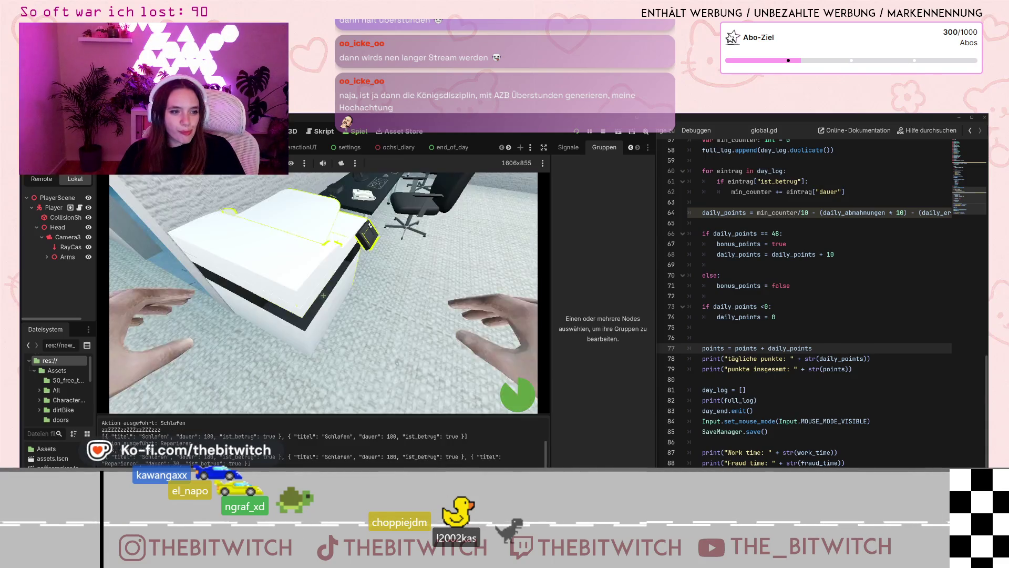
{"action": "key", "text": "e"}
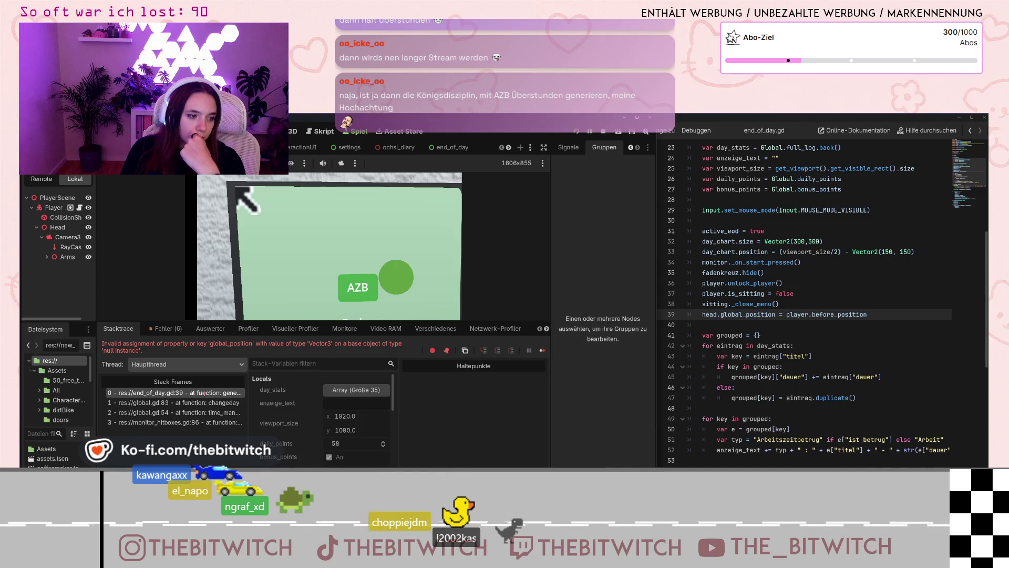
Step: Select head.global_position on line 39 of end_of_day.gd and search all project files for it
{"action": "left_click", "coordinate": [854, 297]}
{"action": "scroll", "coordinate": [839, 319], "scroll_direction": "up", "scroll_amount": 7}
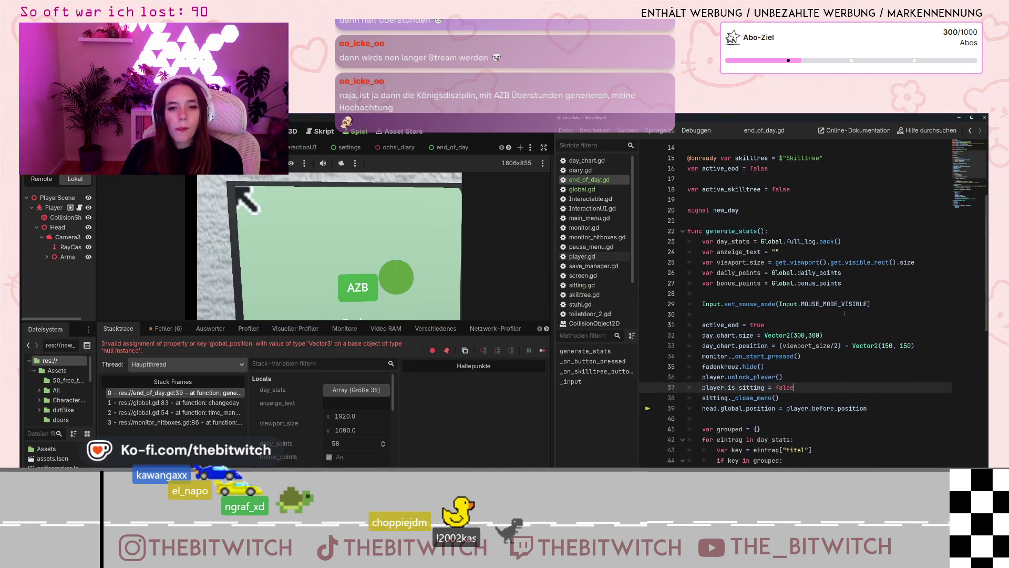
{"action": "scroll", "coordinate": [841, 319], "scroll_direction": "up", "scroll_amount": 1}
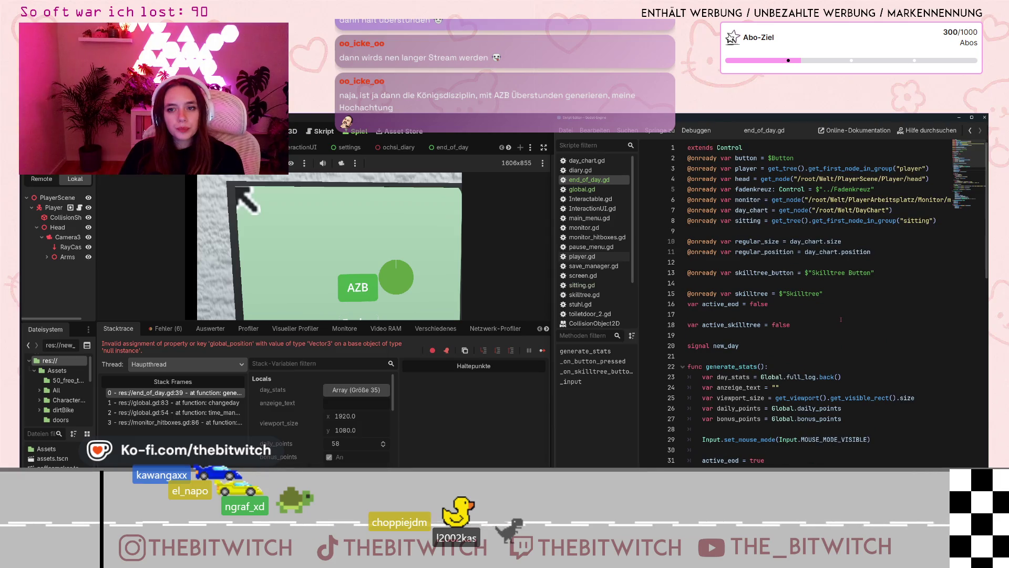
{"action": "scroll", "coordinate": [841, 319], "scroll_direction": "down", "scroll_amount": 2}
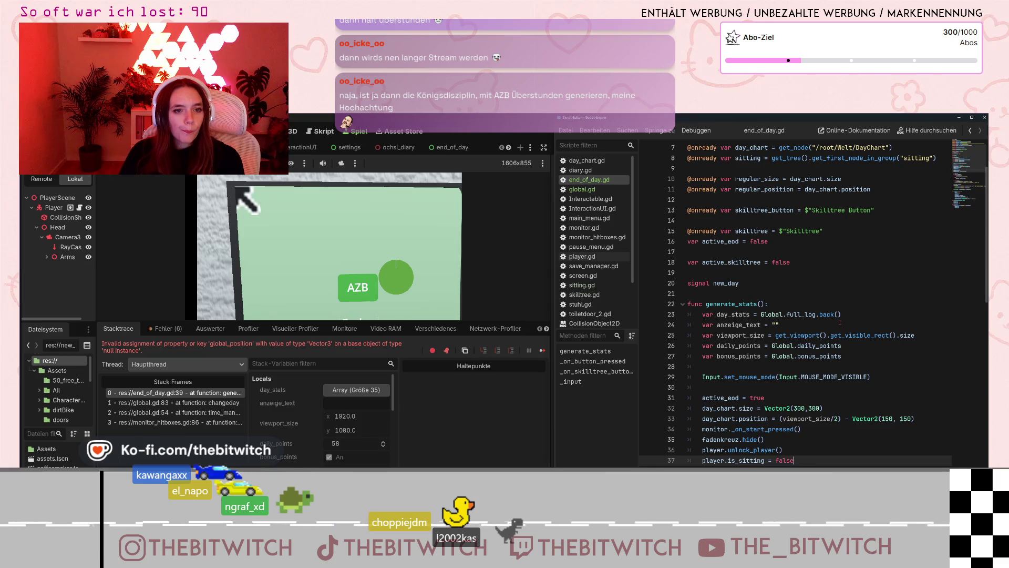
{"action": "scroll", "coordinate": [840, 322], "scroll_direction": "down", "scroll_amount": 1}
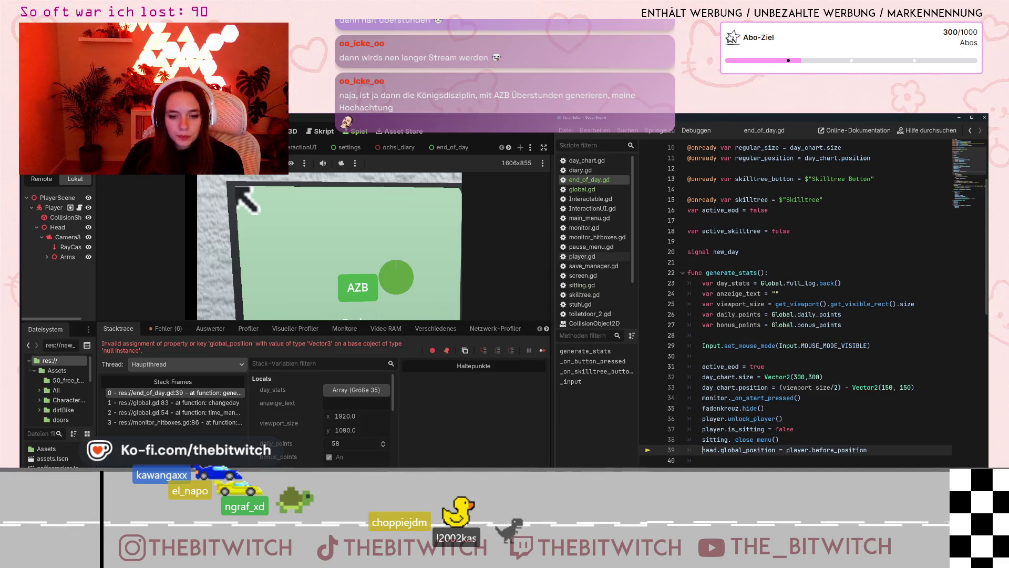
{"action": "left_click_drag", "start_coordinate": [702, 450], "coordinate": [776, 450]}
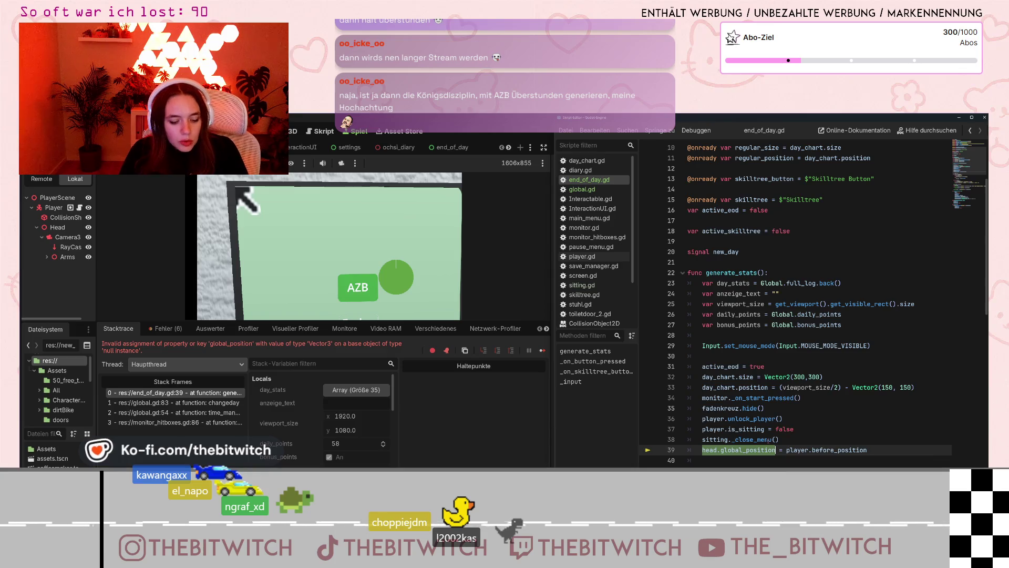
{"action": "key", "text": "ctrl+shift+f"}
Step: Paste a DayChart path as the search term, clear it and cancel the file search
{"action": "key", "text": "ctrl+a"}
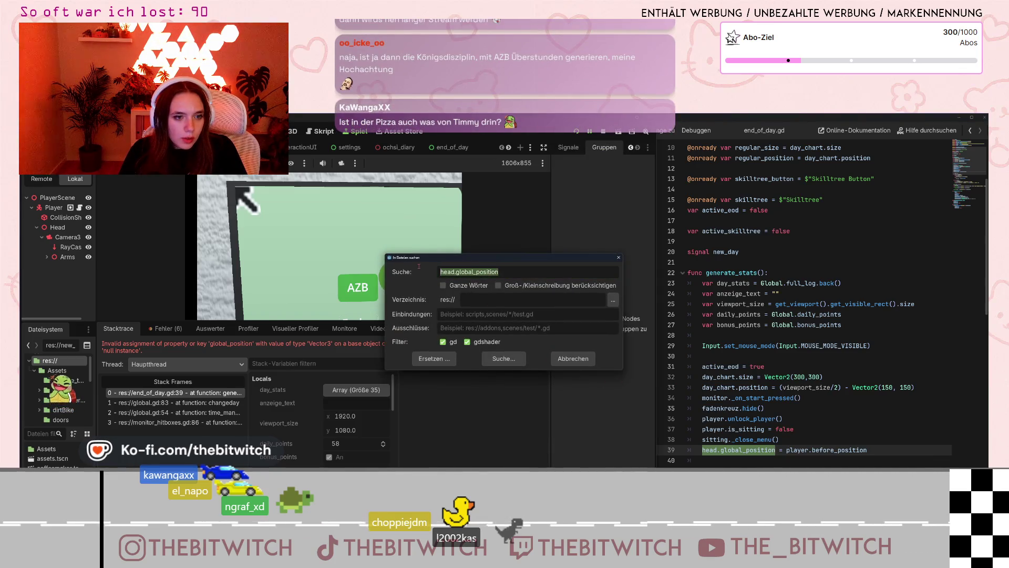
{"action": "type", "text": "get_node(\"/root/Welt/DayChart\")"}
{"action": "key", "text": "ctrl+shift+Left"}
{"action": "key", "text": "ctrl+shift+Left"}
{"action": "key", "text": "ctrl+shift+Left"}
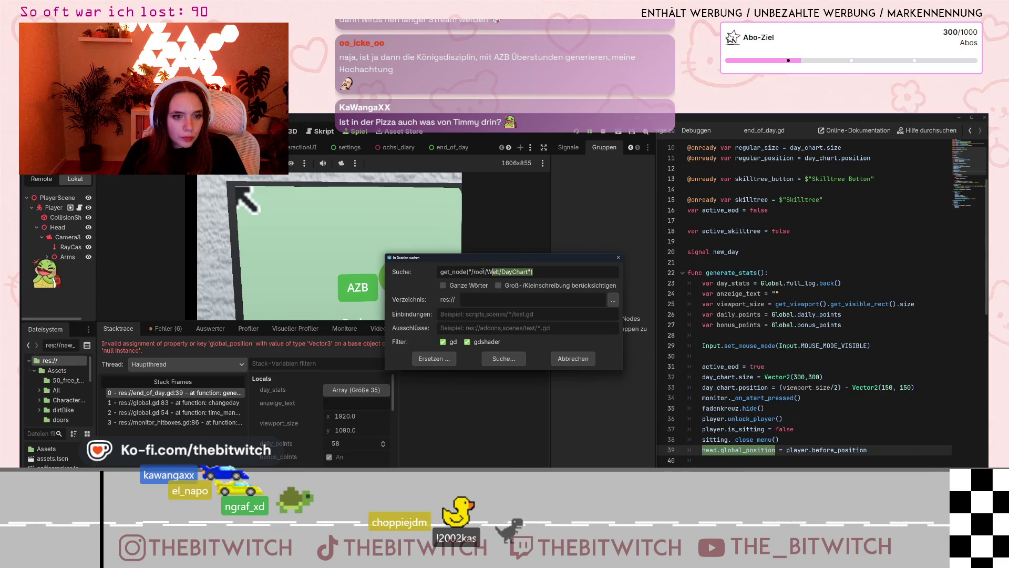
{"action": "key", "text": "BackSpace"}
{"action": "key", "text": "Escape"}
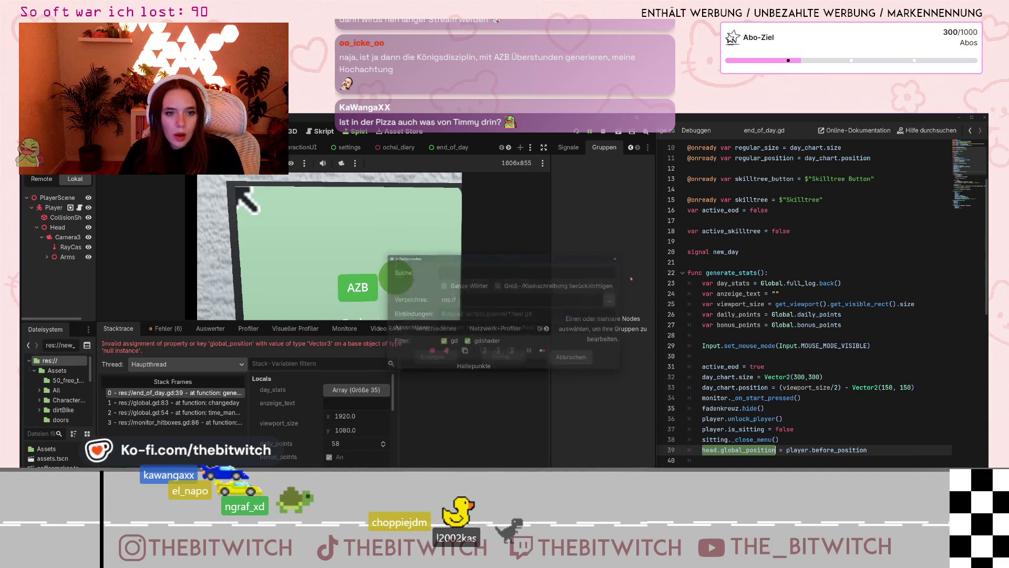
{"action": "left_click", "coordinate": [772, 439]}
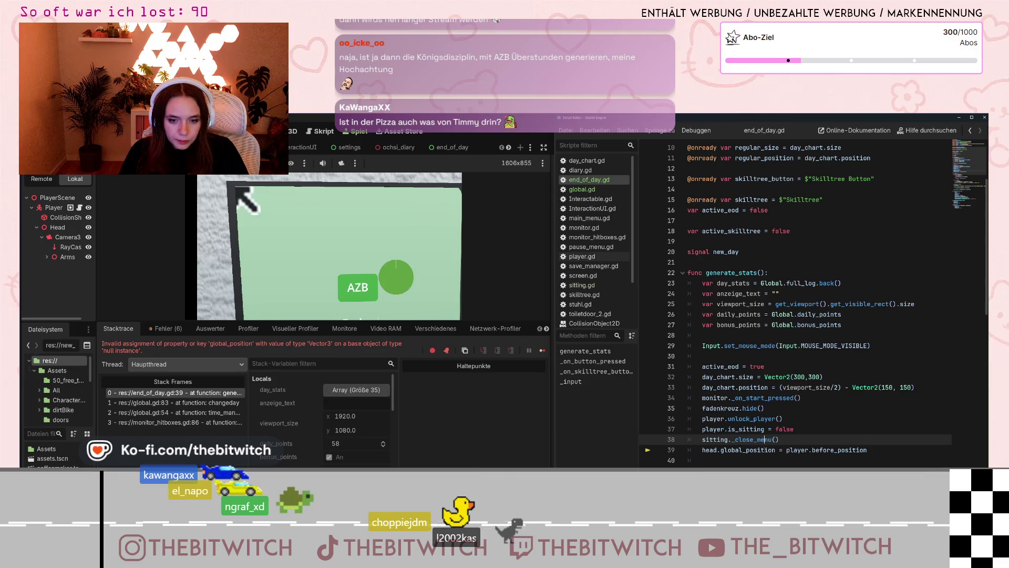
Step: Reselect head.global_position on line 39 and run Find in Files, getting 4 matches in 3 files
{"action": "left_click", "coordinate": [753, 450]}
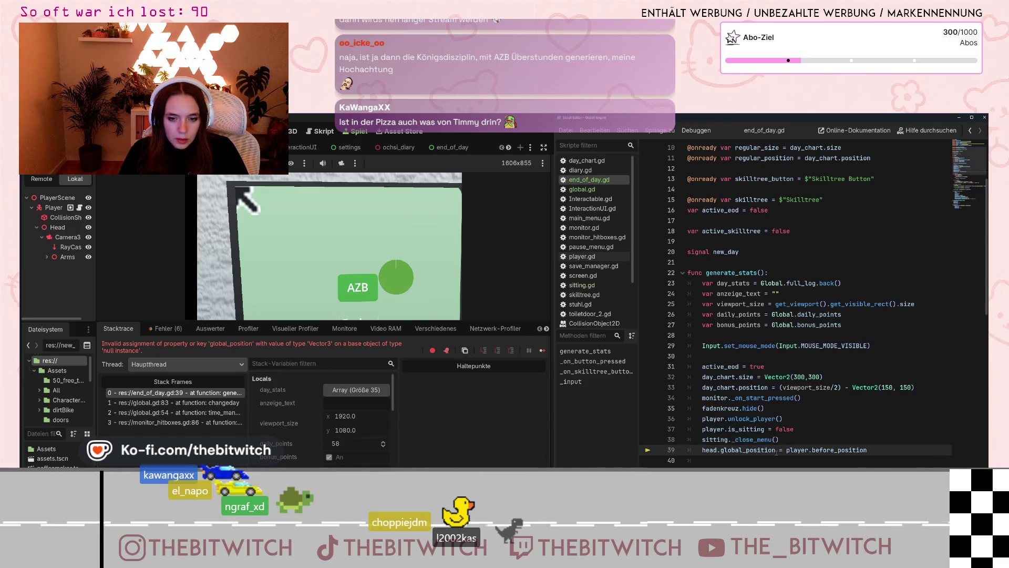
{"action": "left_click_drag", "start_coordinate": [775, 450], "coordinate": [702, 450]}
{"action": "key", "text": "ctrl+shift+f"}
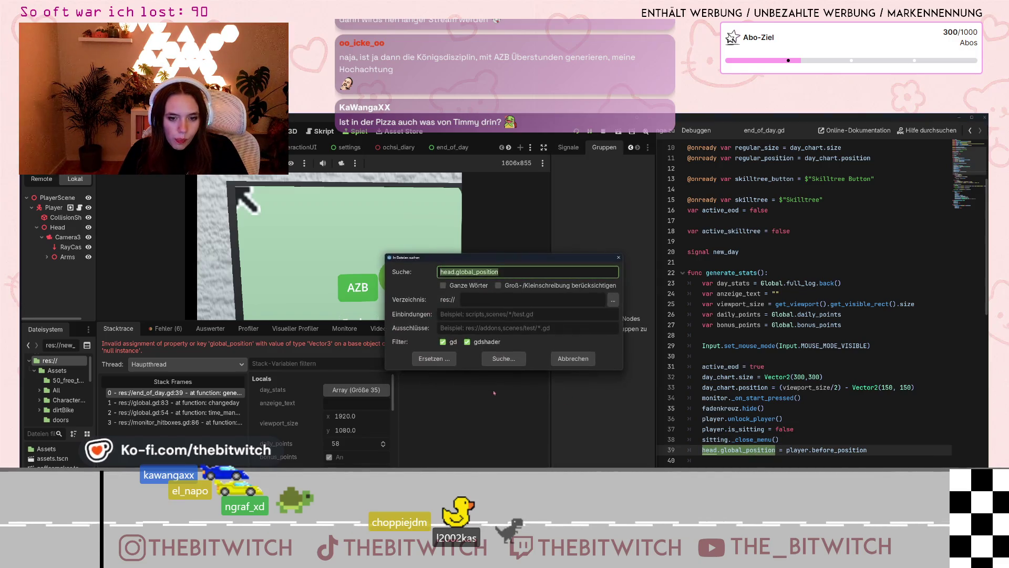
{"action": "left_click", "coordinate": [504, 359]}
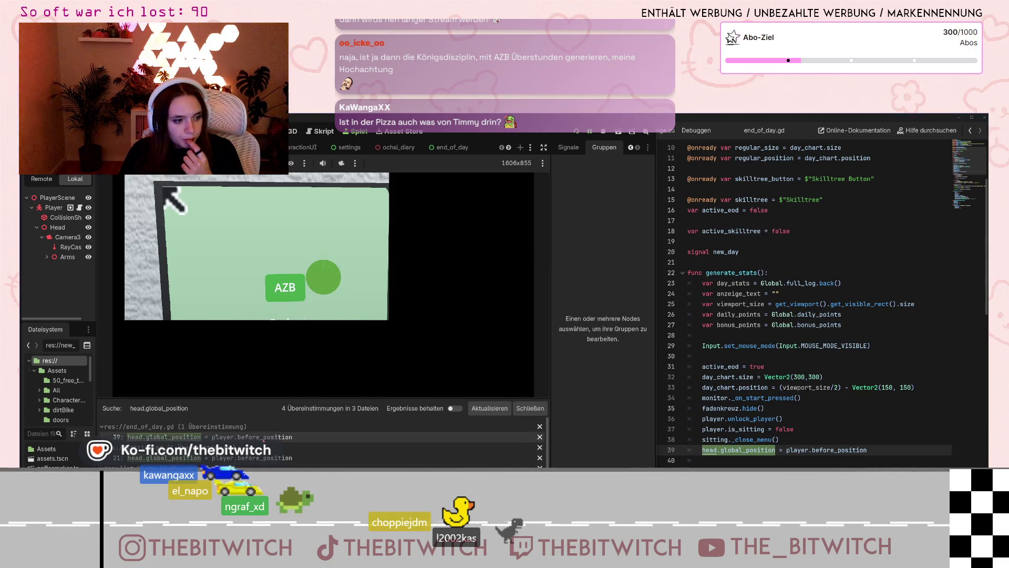
Step: Open the sitting.gd line 21 match from the search results
{"action": "left_click", "coordinate": [766, 401]}
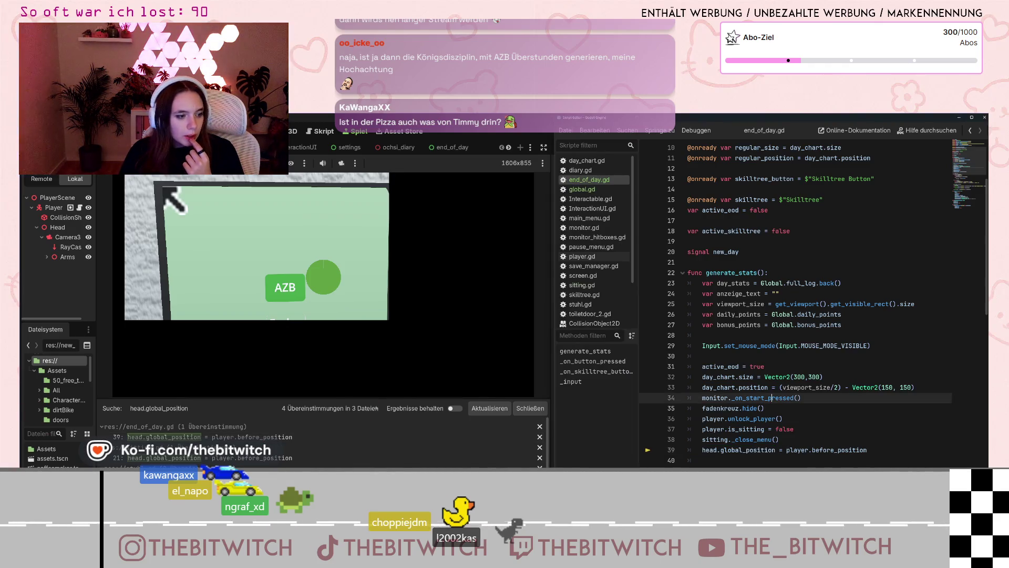
{"action": "left_click", "coordinate": [229, 458]}
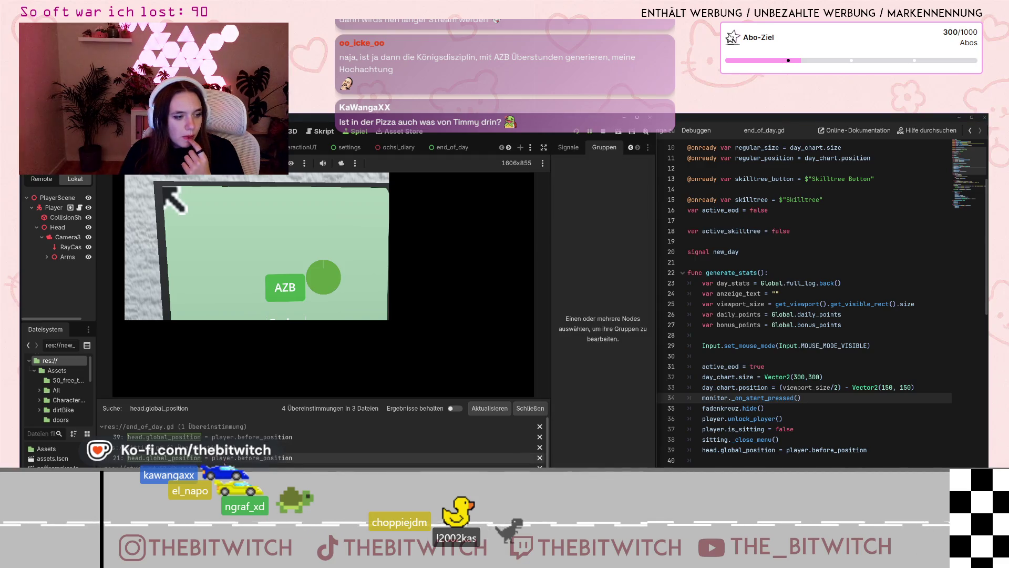
{"action": "left_click", "coordinate": [765, 366]}
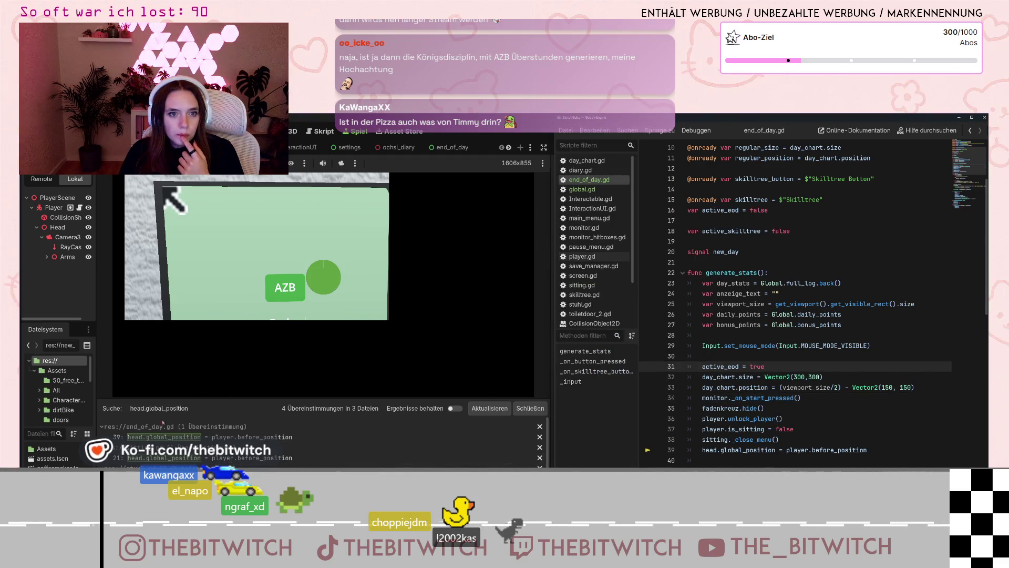
{"action": "left_click", "coordinate": [248, 459]}
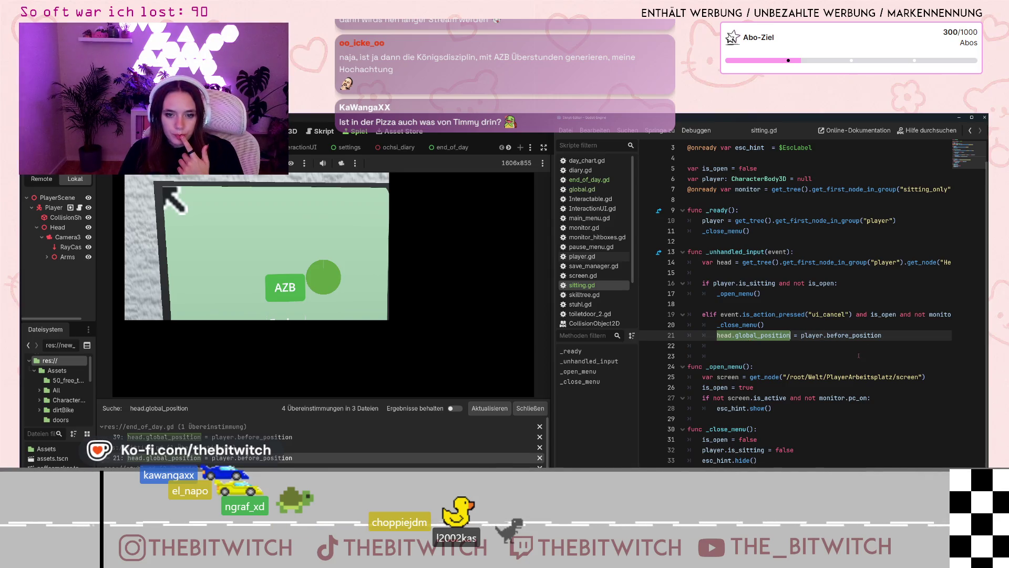
Step: Check the CharacterBody3D type of player in sitting.gd and dismiss its documentation
{"action": "scroll", "coordinate": [851, 361], "scroll_direction": "up", "scroll_amount": 1}
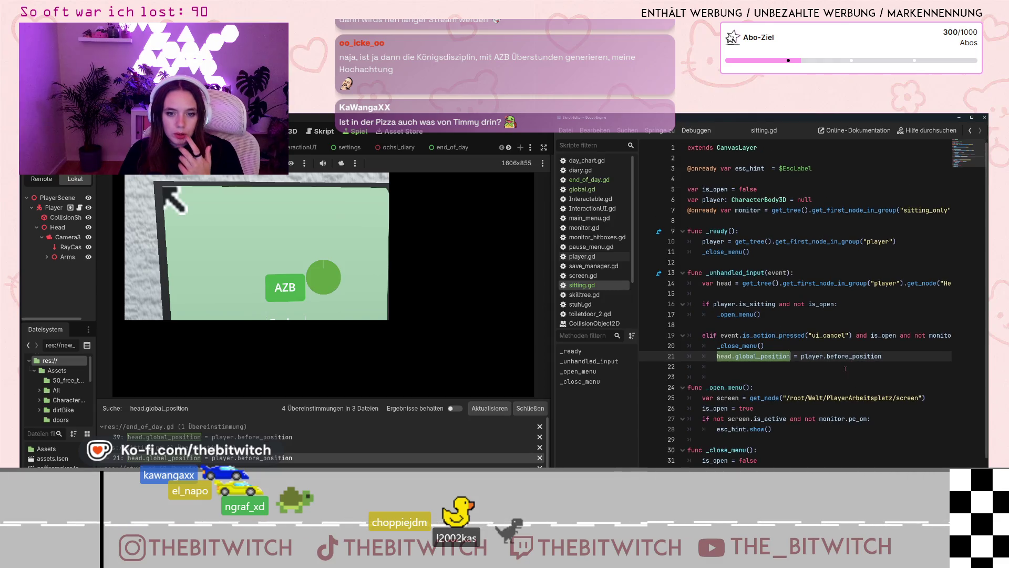
{"action": "left_click", "coordinate": [731, 200]}
{"action": "mouse_move", "coordinate": [736, 201]}
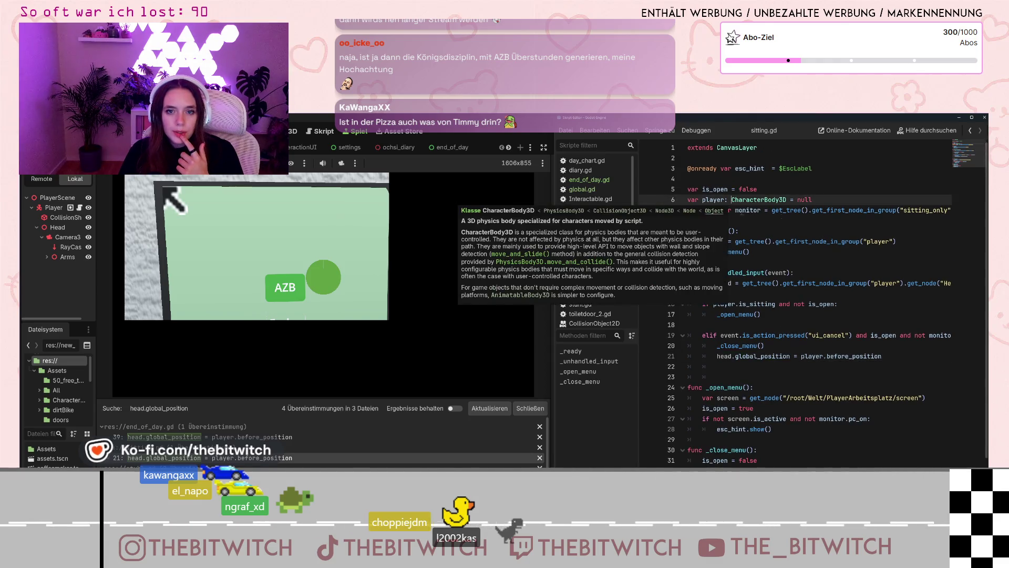
{"action": "left_click", "coordinate": [799, 210]}
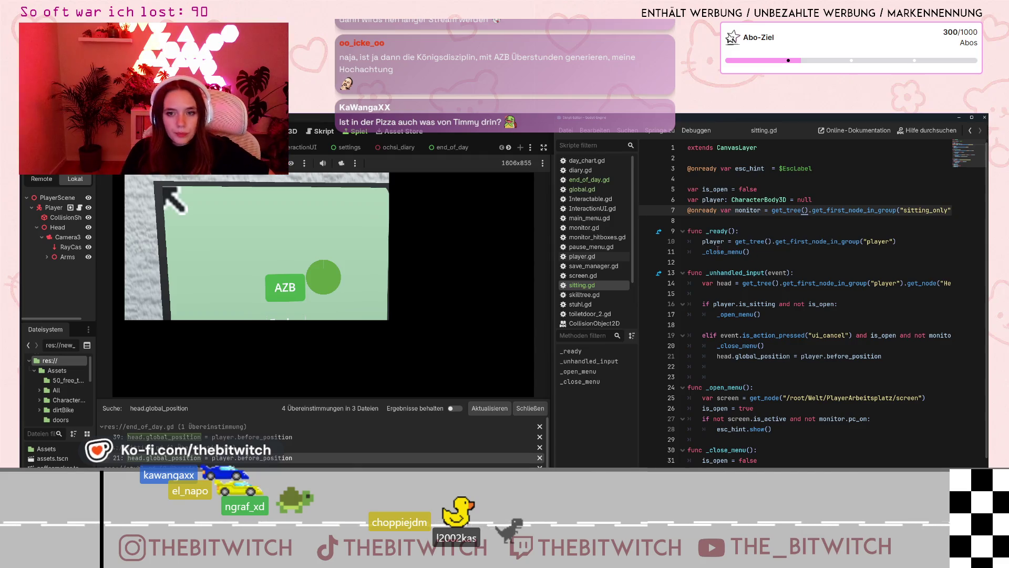
{"action": "mouse_move", "coordinate": [717, 250]}
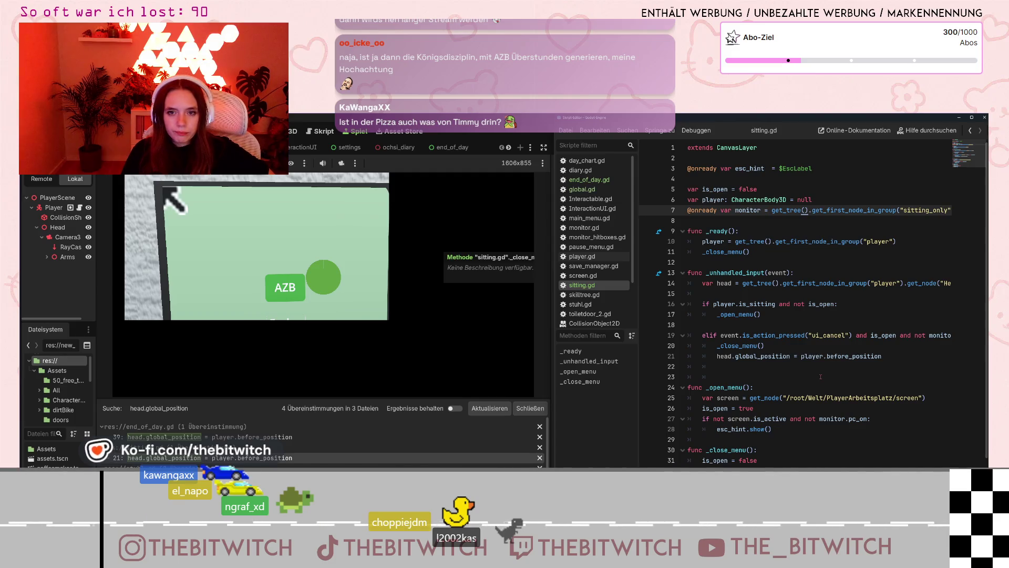
Step: Select sitting.gd's line 14 get_node("Head") lookup and return to end_of_day.gd
{"action": "scroll", "coordinate": [820, 376], "scroll_direction": "down", "scroll_amount": 1}
{"action": "scroll", "coordinate": [820, 380], "scroll_direction": "up", "scroll_amount": 1}
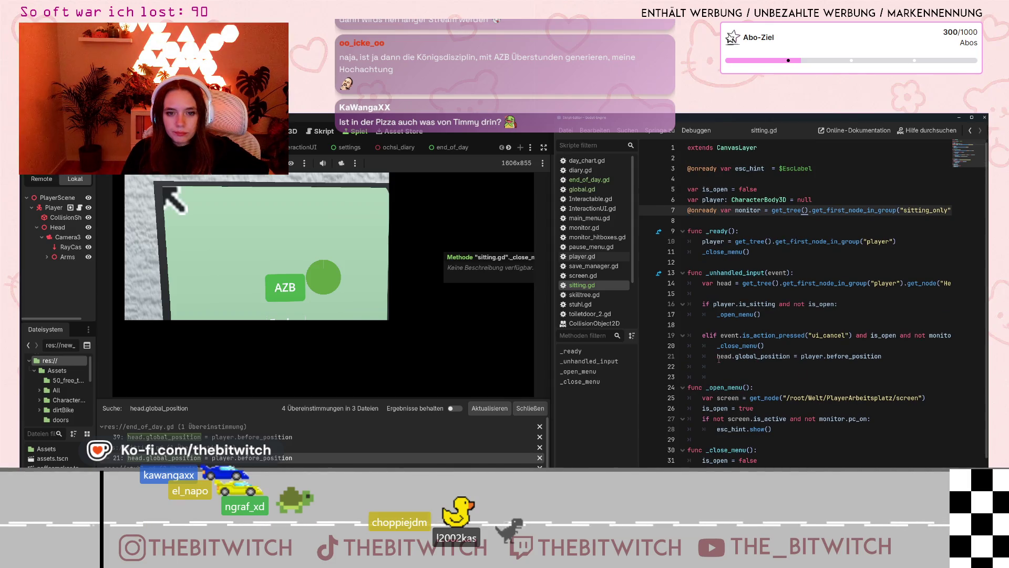
{"action": "left_click", "coordinate": [707, 282]}
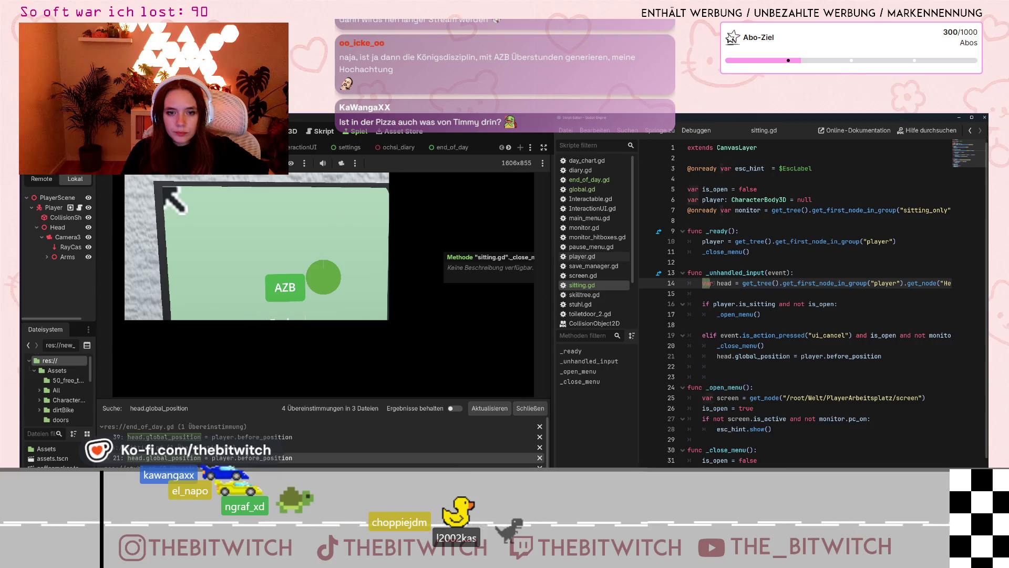
{"action": "left_click_drag", "start_coordinate": [707, 282], "coordinate": [945, 284]}
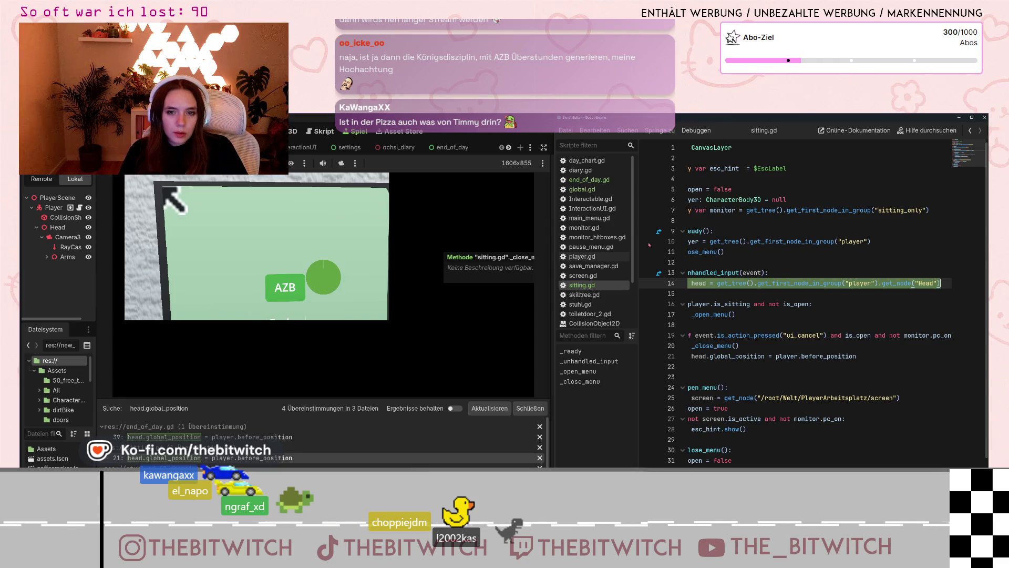
{"action": "left_click", "coordinate": [588, 179]}
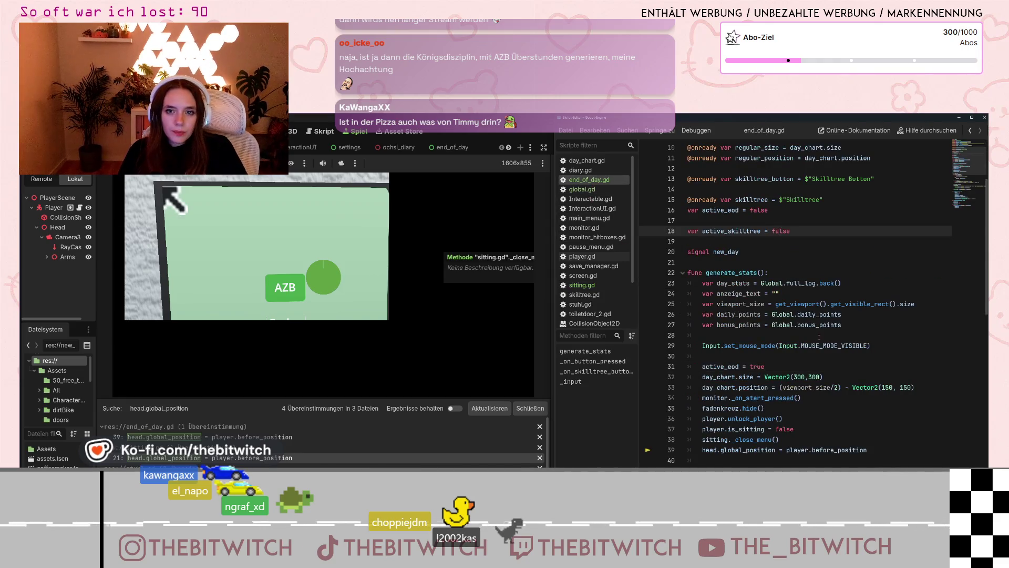
{"action": "scroll", "coordinate": [819, 337], "scroll_direction": "up", "scroll_amount": 3}
{"action": "left_click", "coordinate": [735, 199]}
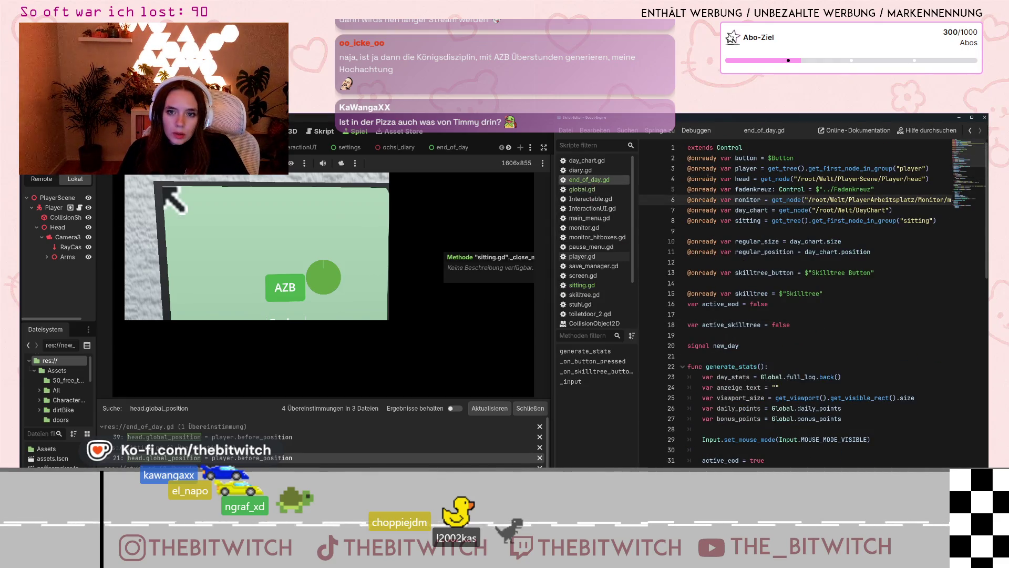
{"action": "left_click_drag", "start_coordinate": [688, 179], "coordinate": [927, 179]}
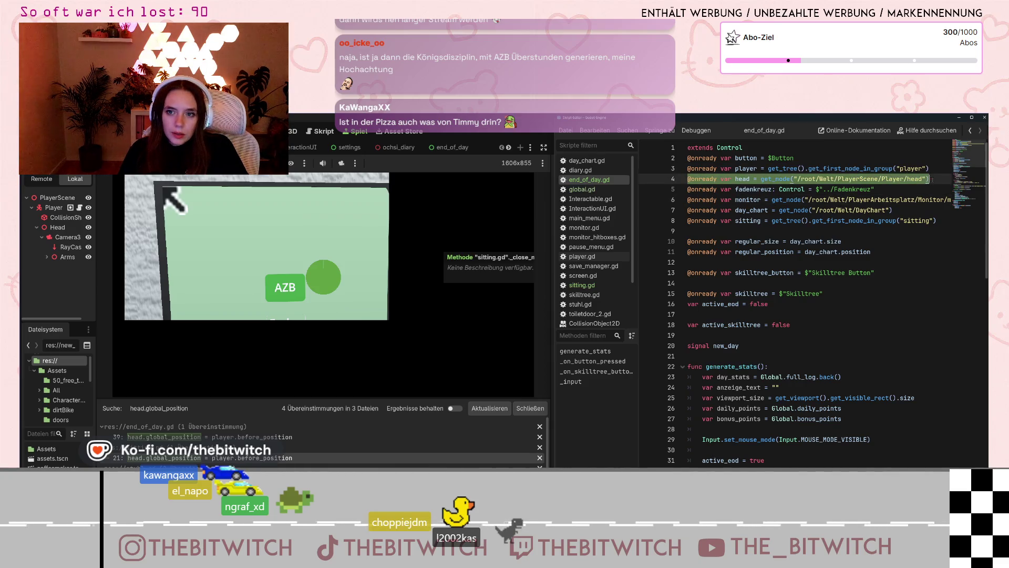
{"action": "key", "text": "ctrl+v"}
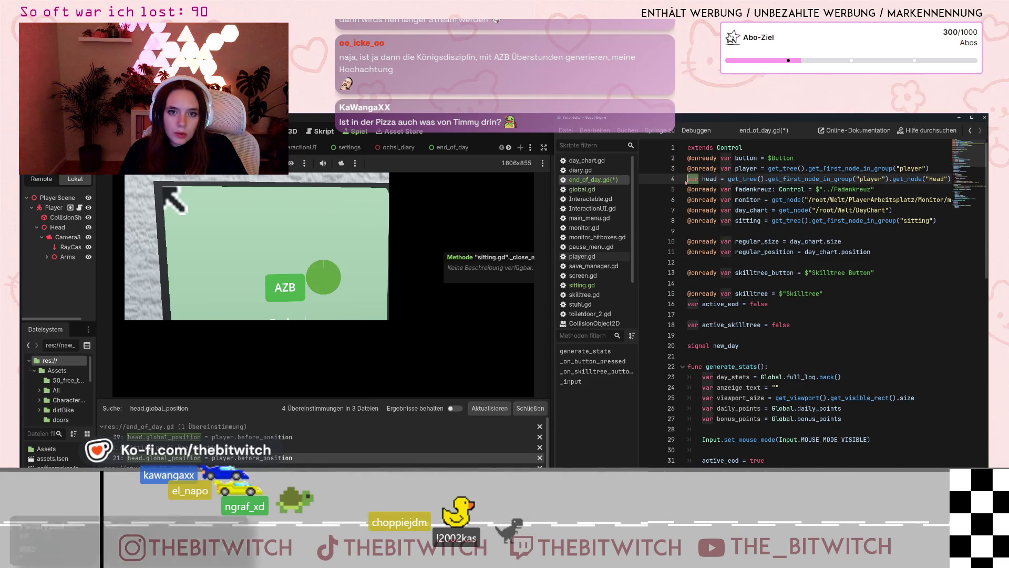
{"action": "left_click", "coordinate": [690, 179]}
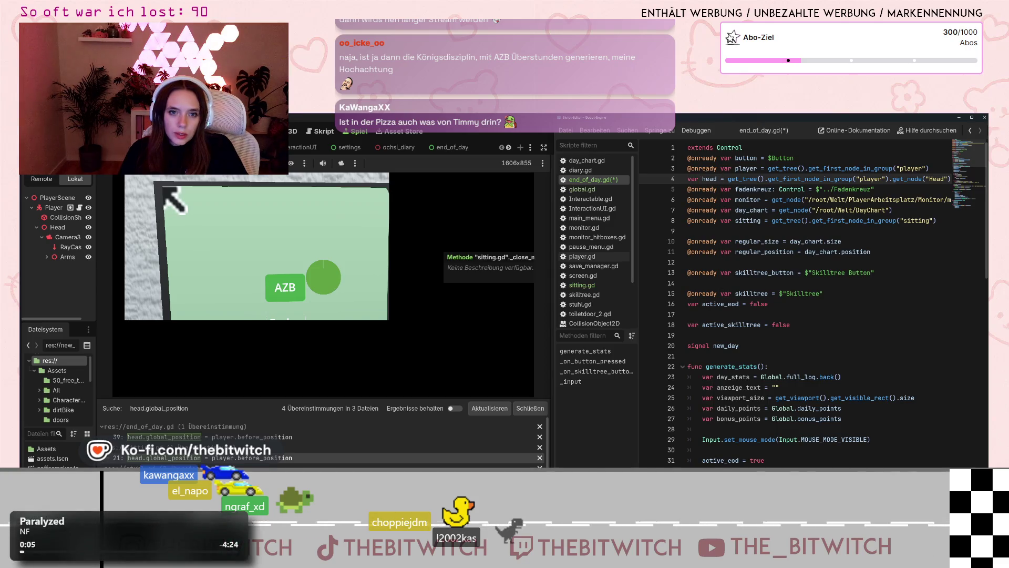
{"action": "type", "text": "@onrea"}
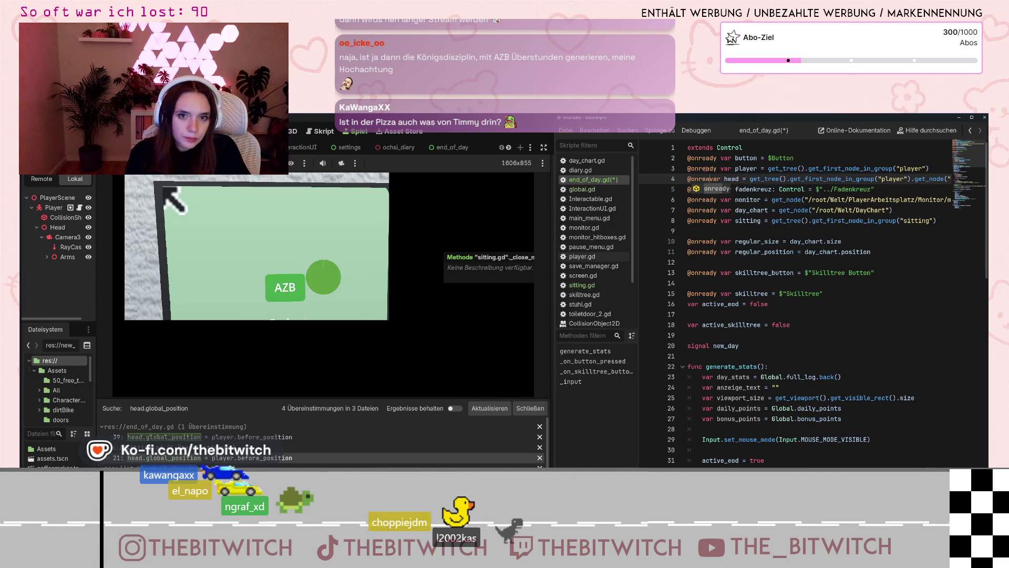
{"action": "type", "text": "dy"}
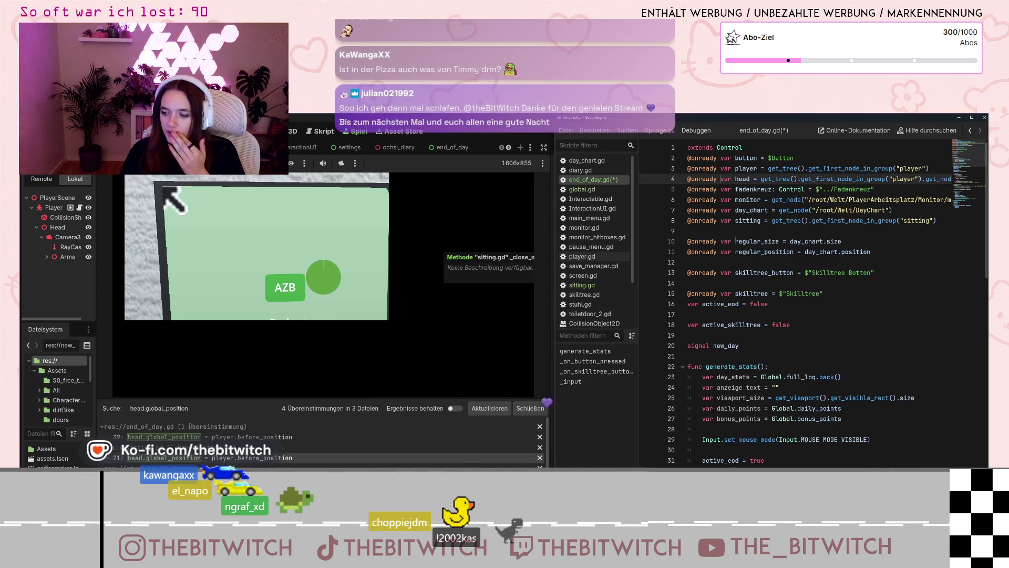
{"action": "left_click", "coordinate": [804, 294]}
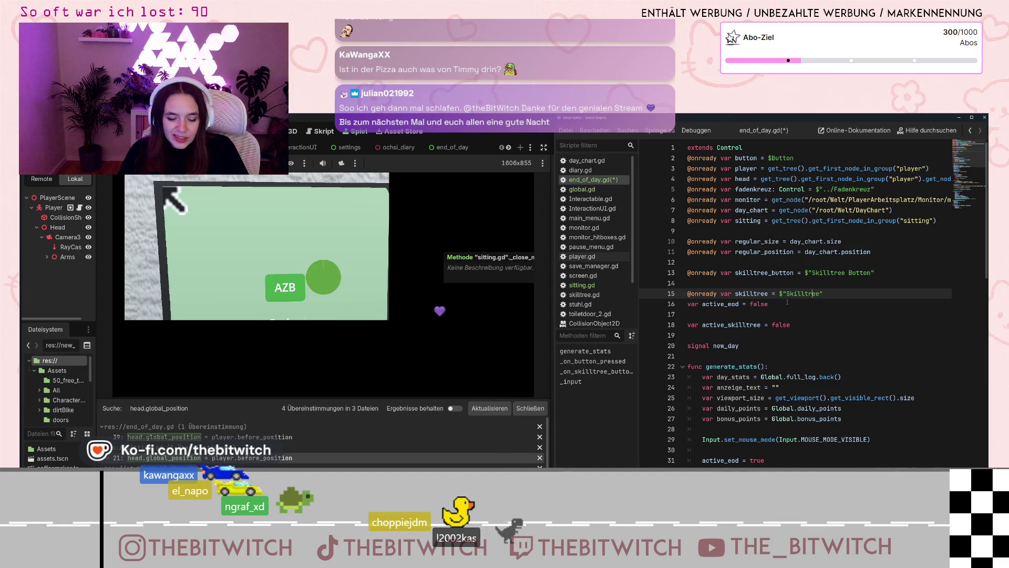
{"action": "key", "text": "ctrl+s"}
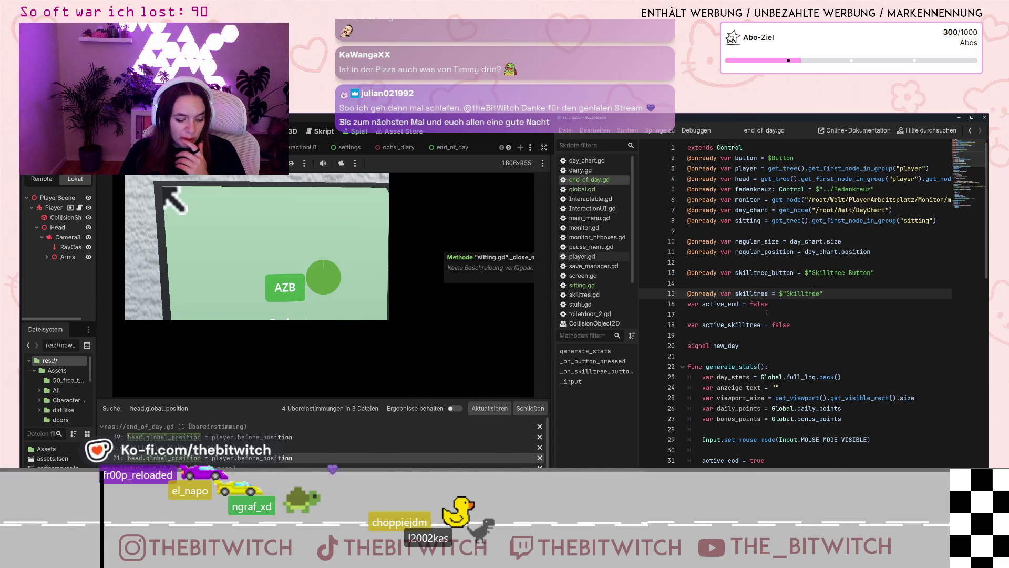
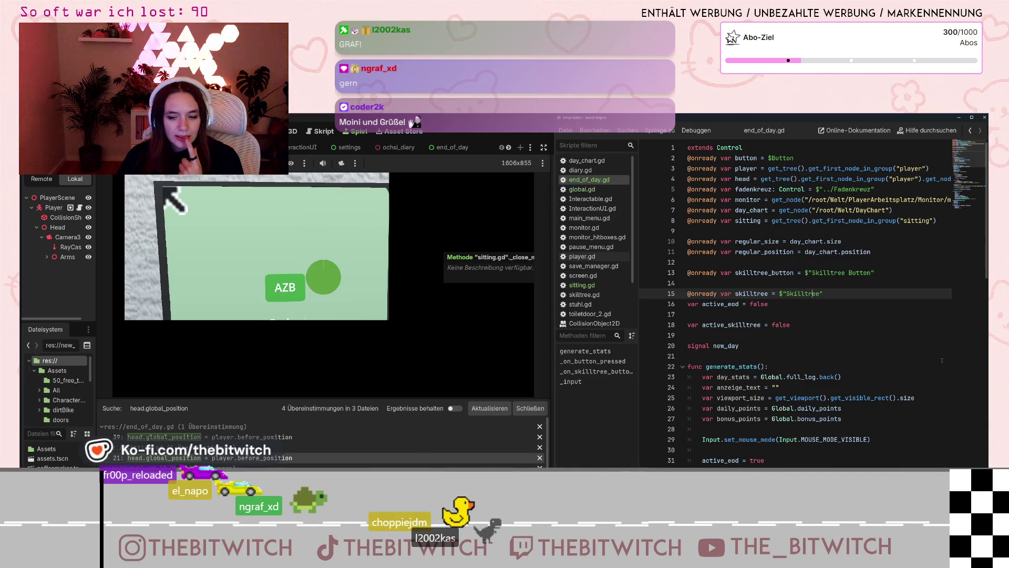
Step: Start the game from its menu and do the sleep, repair and desk-work actions until 'Herzlichen Glückwunsch!' shows
{"action": "left_click", "coordinate": [922, 352]}
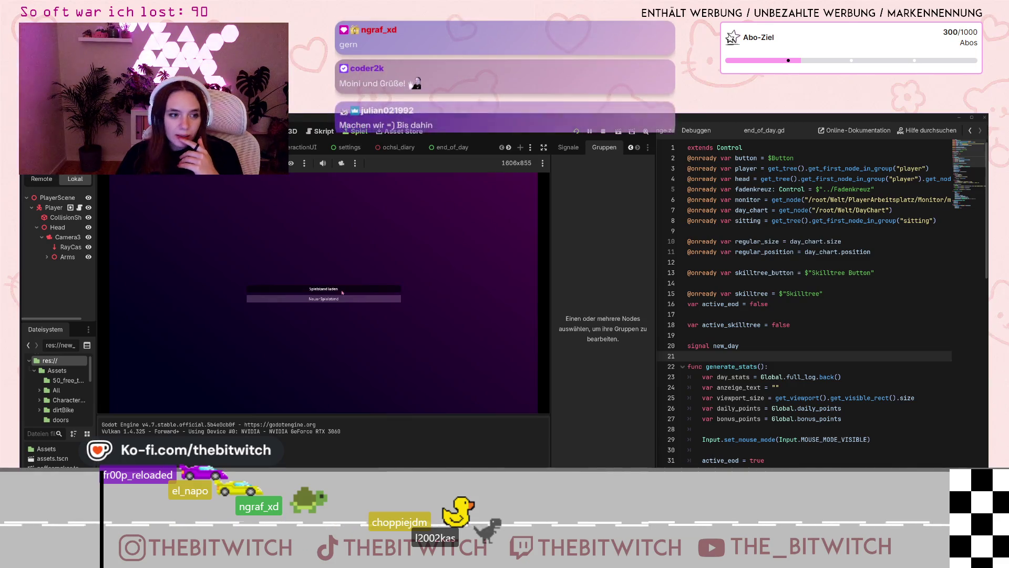
{"action": "left_click", "coordinate": [343, 292]}
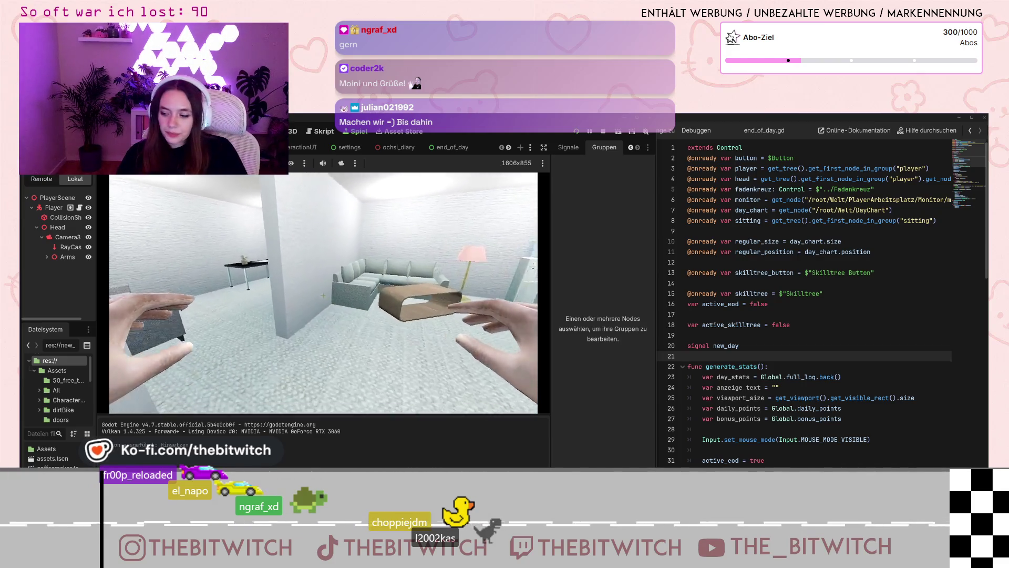
{"action": "key", "text": "e"}
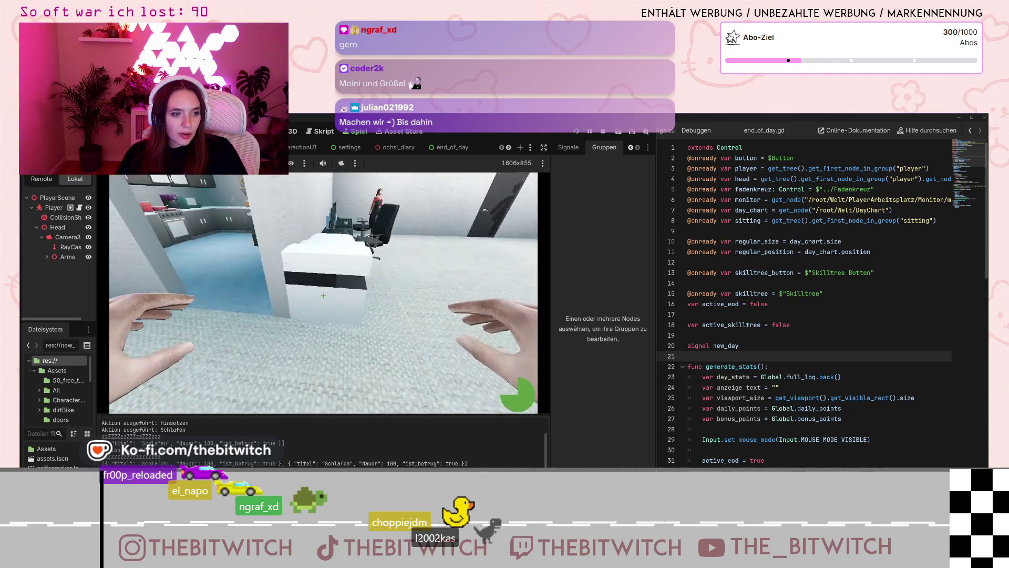
{"action": "key", "text": "e"}
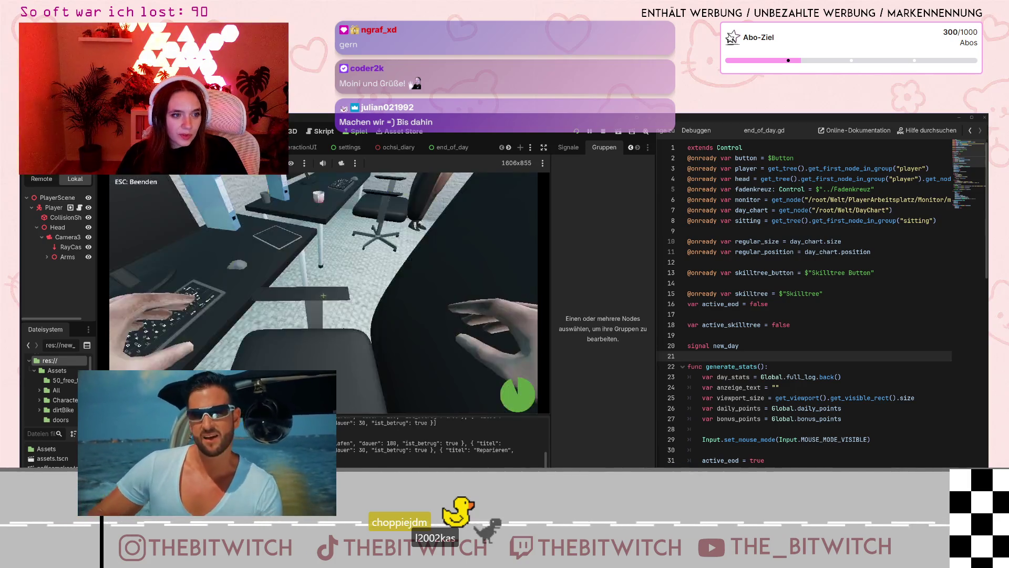
{"action": "key", "text": "e"}
{"action": "mouse_move", "coordinate": [272, 319]}
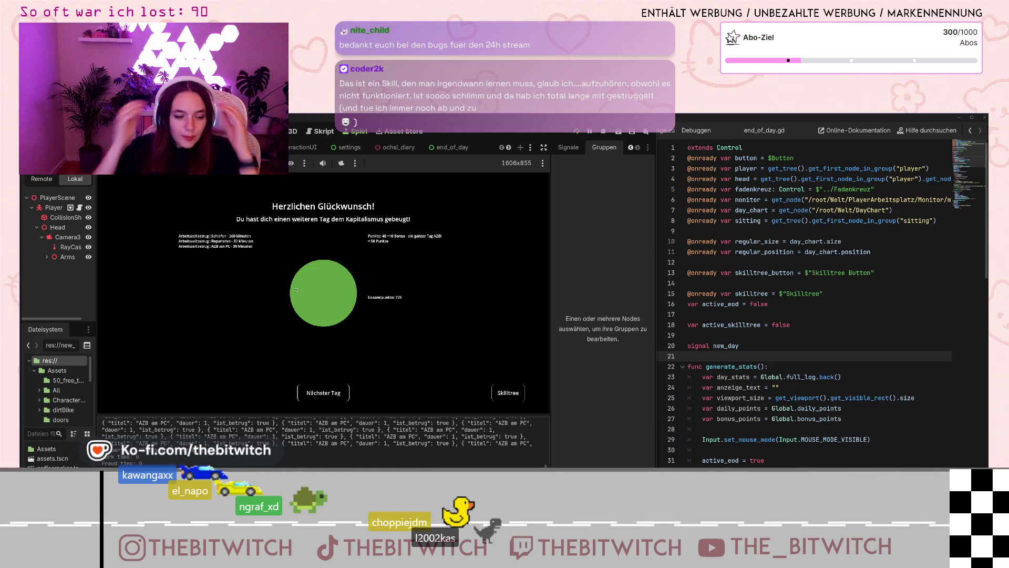
Step: Advance the game with 'Nächster Tag' and return to the PlayerScene in the editor
{"action": "left_click", "coordinate": [330, 398]}
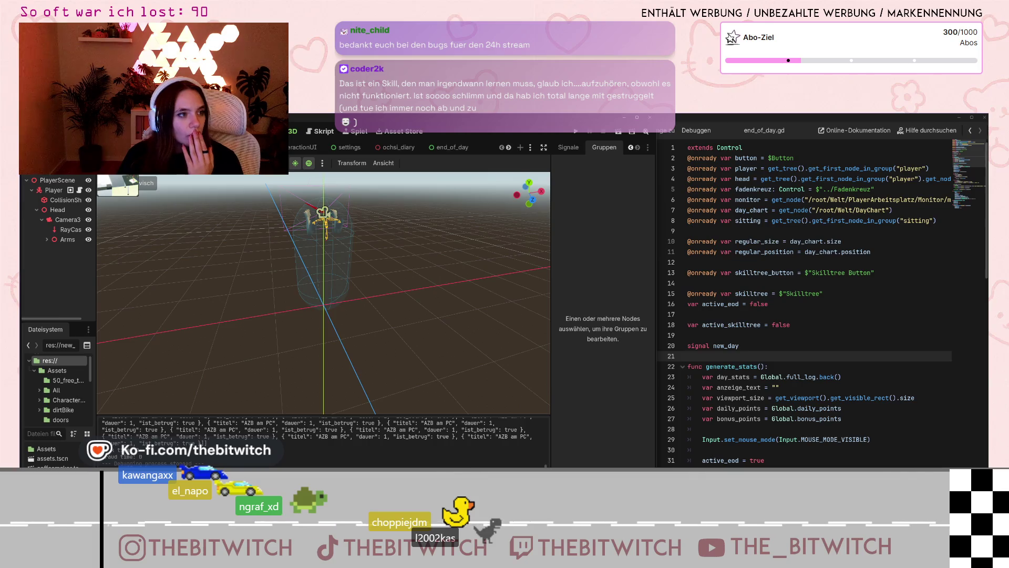
Step: Open the office scene and scroll through generate_stats in end_of_day.gd
{"action": "left_click", "coordinate": [118, 147]}
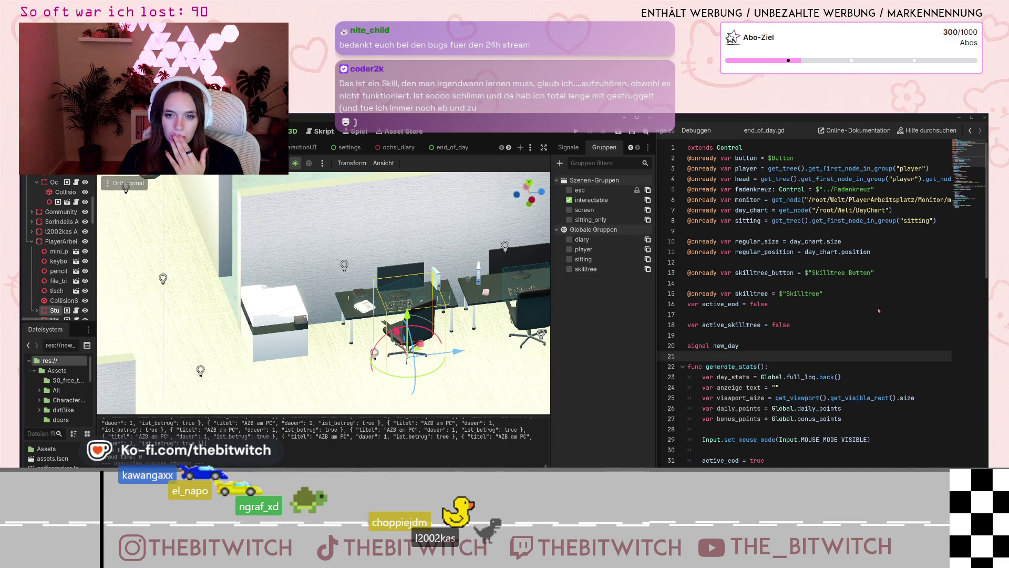
{"action": "scroll", "coordinate": [879, 311], "scroll_direction": "down", "scroll_amount": 6}
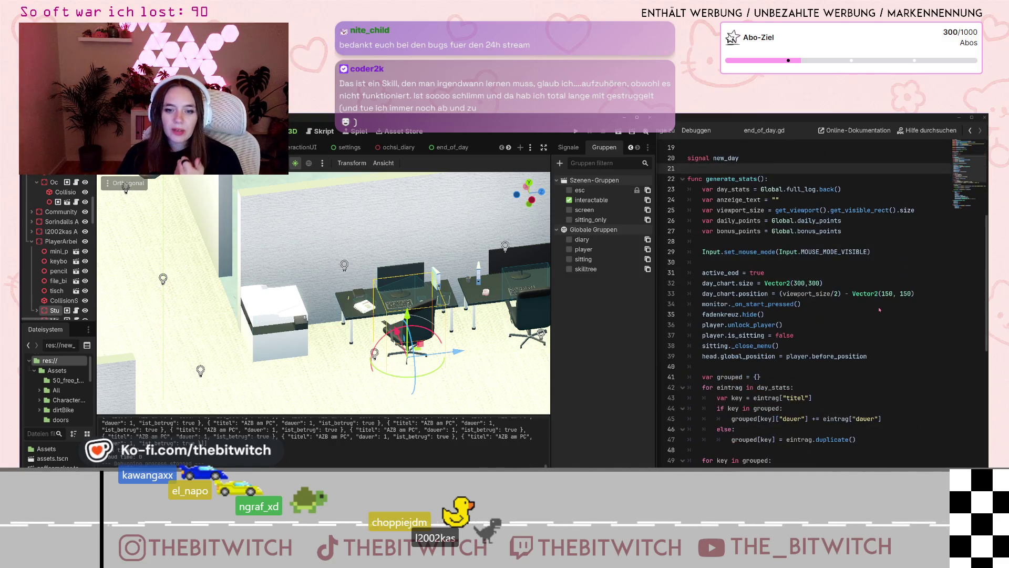
{"action": "scroll", "coordinate": [879, 311], "scroll_direction": "down", "scroll_amount": 2}
{"action": "scroll", "coordinate": [882, 304], "scroll_direction": "down", "scroll_amount": 3}
{"action": "scroll", "coordinate": [883, 303], "scroll_direction": "up", "scroll_amount": 3}
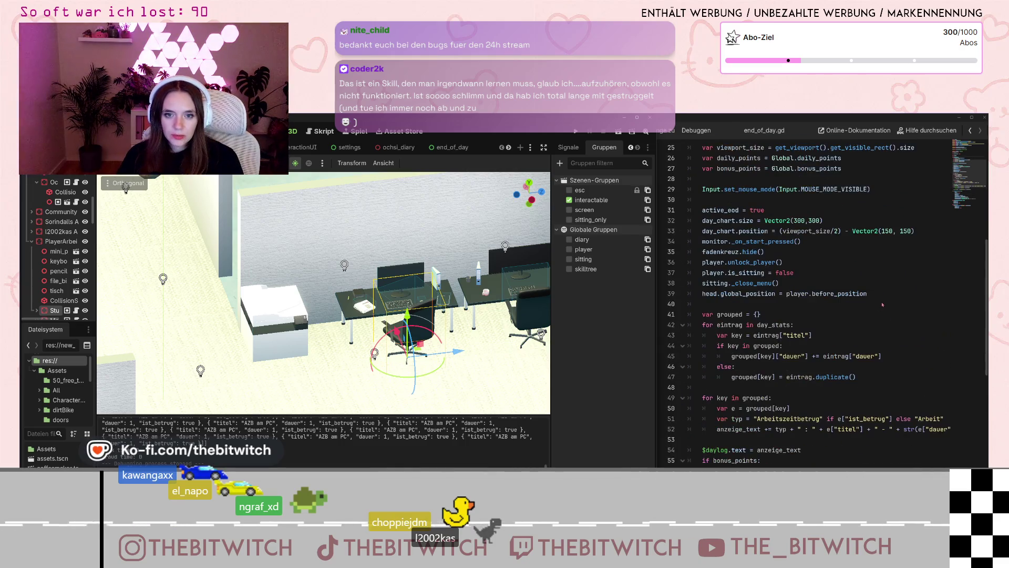
{"action": "scroll", "coordinate": [750, 297], "scroll_direction": "up", "scroll_amount": 4}
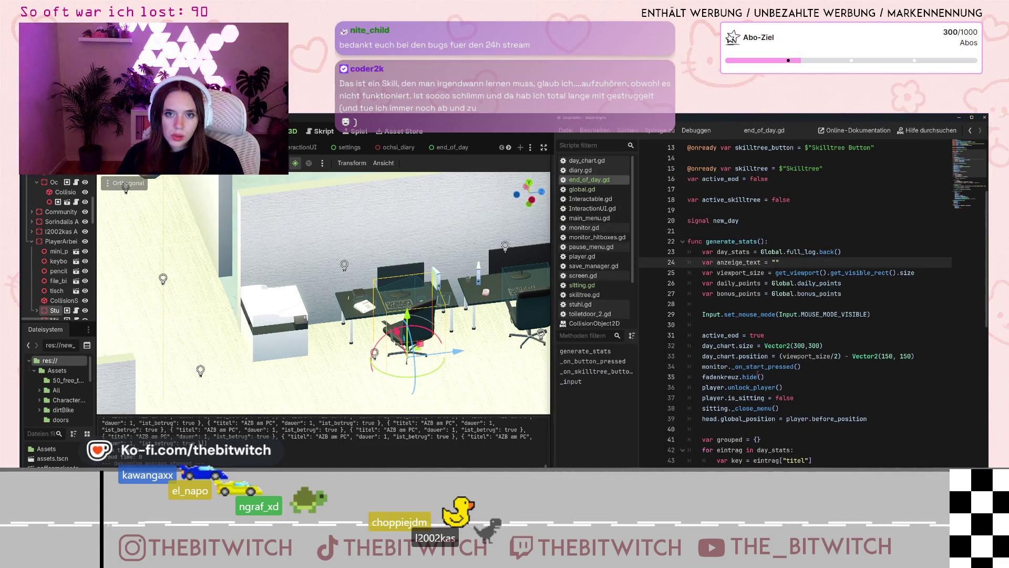
Step: Inspect the sitting._close_menu() and head.global_position lines, then open stuhl.gd
{"action": "left_click", "coordinate": [746, 398]}
{"action": "left_click", "coordinate": [742, 408]}
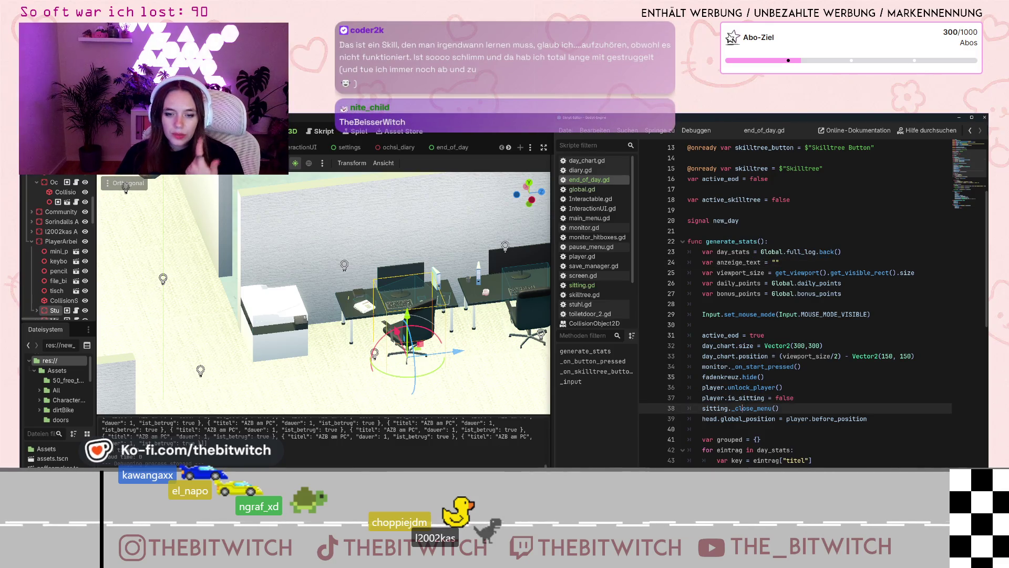
{"action": "left_click", "coordinate": [742, 418]}
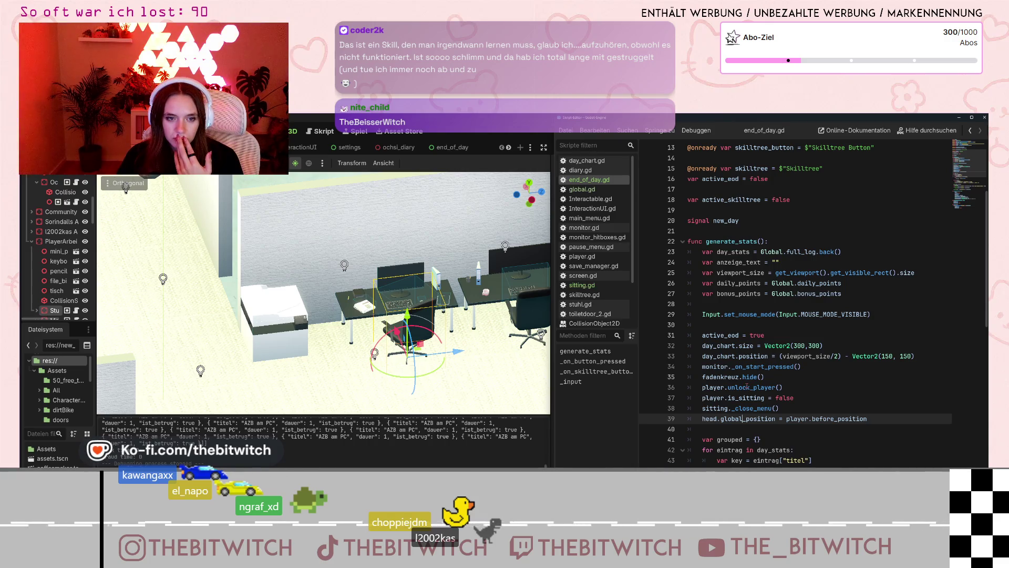
{"action": "left_click", "coordinate": [592, 305]}
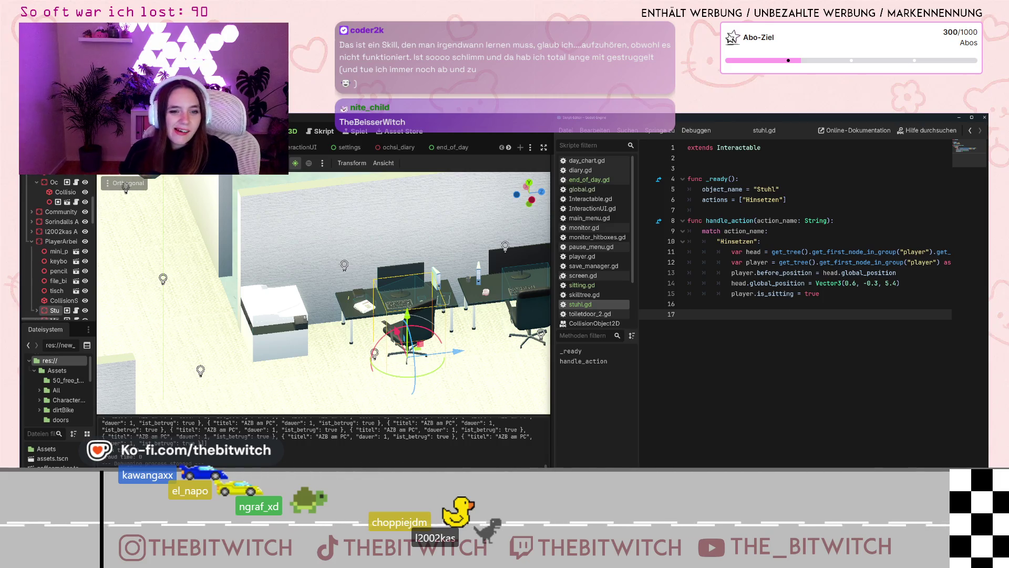
Step: Review sitting.gd lines 16–21, including the is_open and monitor.pc_on check on line 19
{"action": "left_click", "coordinate": [582, 285]}
{"action": "left_click", "coordinate": [732, 303]}
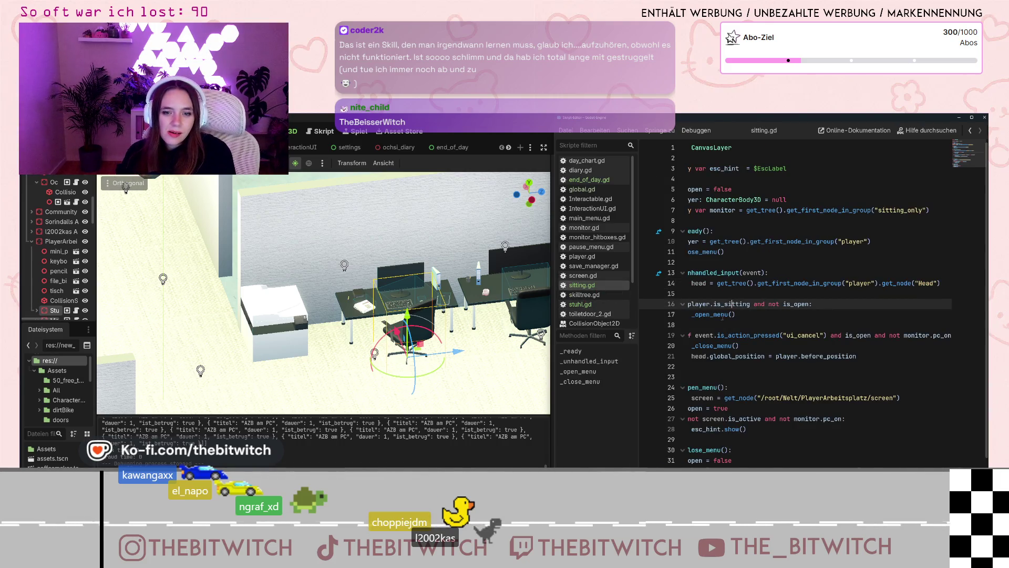
{"action": "left_click", "coordinate": [723, 324]}
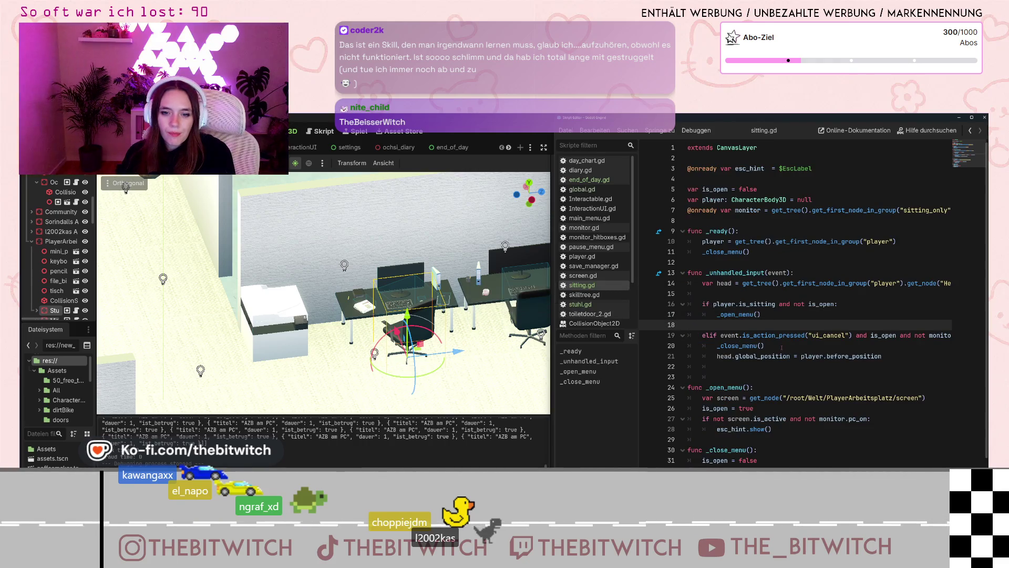
{"action": "scroll", "coordinate": [782, 348], "scroll_direction": "down", "scroll_amount": 1}
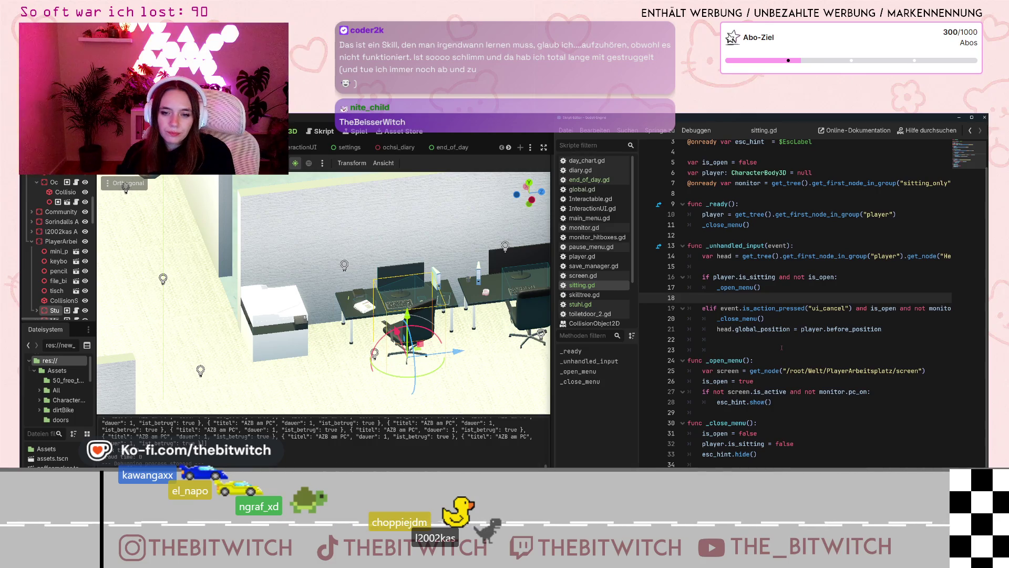
{"action": "left_click", "coordinate": [879, 308]}
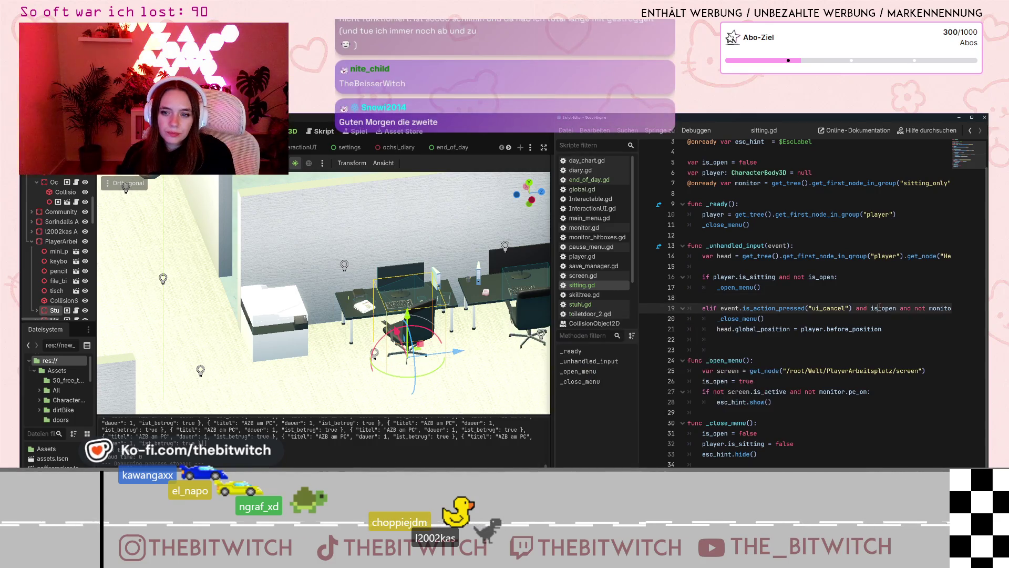
{"action": "scroll", "coordinate": [893, 308], "scroll_direction": "right", "scroll_amount": 2}
{"action": "left_click", "coordinate": [930, 308]}
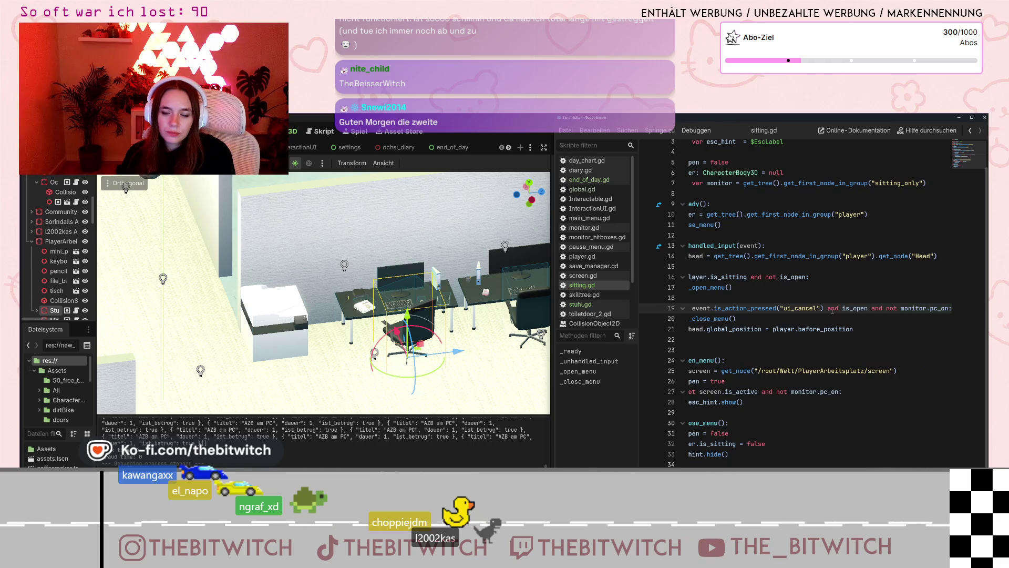
{"action": "scroll", "coordinate": [834, 308], "scroll_direction": "left", "scroll_amount": 2}
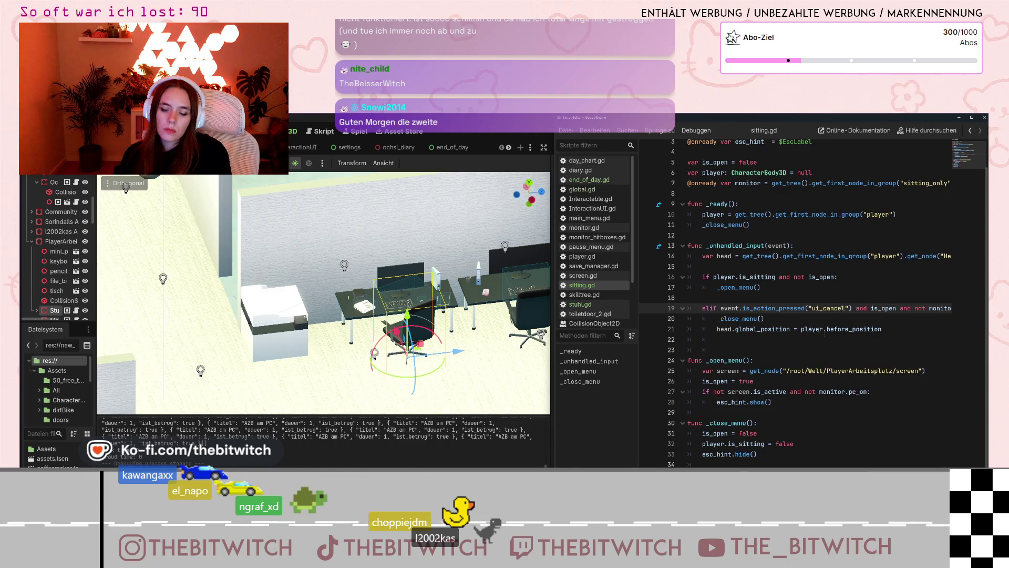
{"action": "left_click", "coordinate": [824, 329]}
Step: Delete 'head.global_position = player.before_position' from line 39 of end_of_day.gd, then show sitting.gd
{"action": "left_click", "coordinate": [588, 179]}
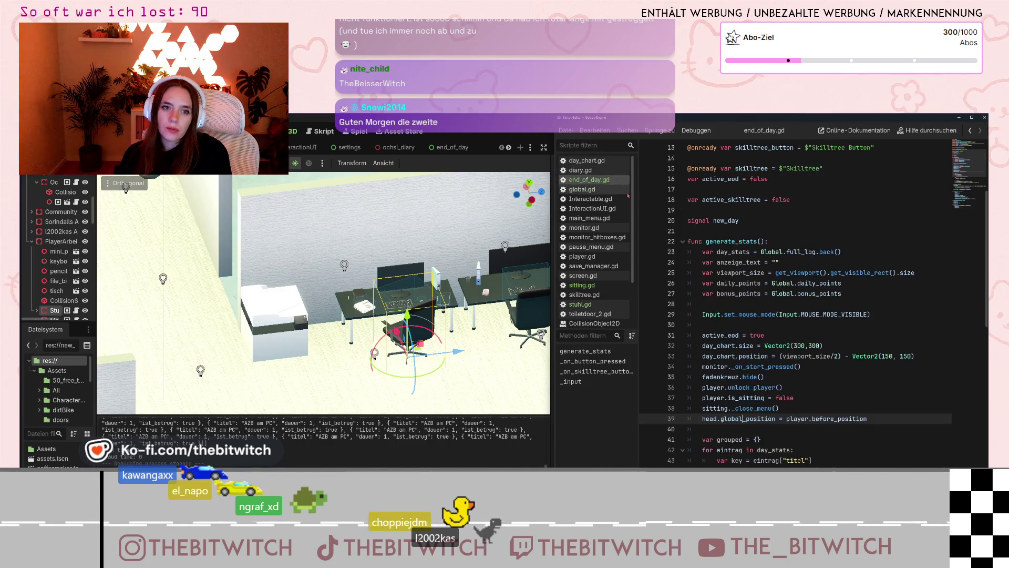
{"action": "left_click_drag", "start_coordinate": [870, 419], "coordinate": [870, 413]}
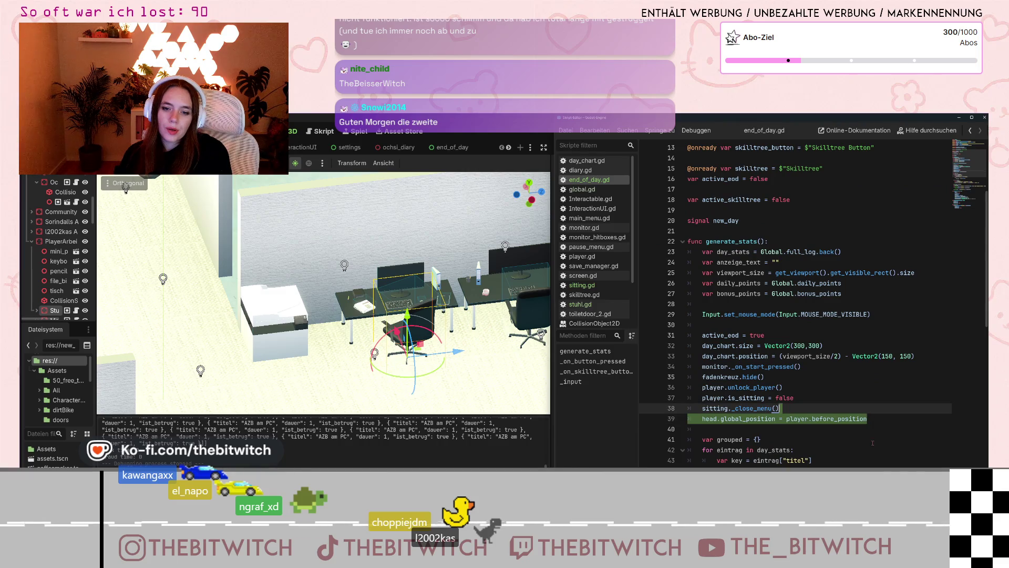
{"action": "key", "text": "BackSpace"}
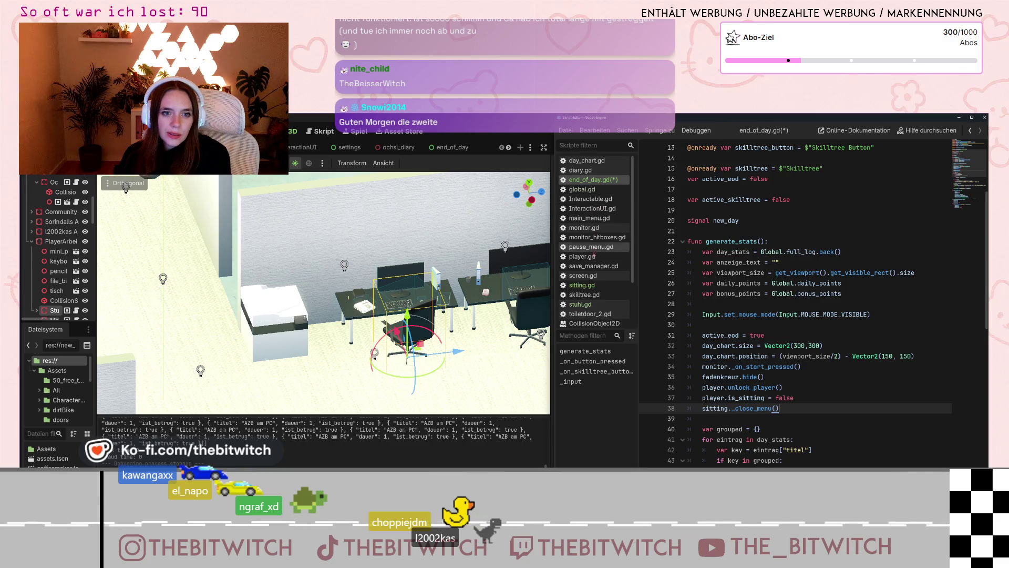
{"action": "left_click", "coordinate": [582, 285]}
{"action": "mouse_move", "coordinate": [784, 310]}
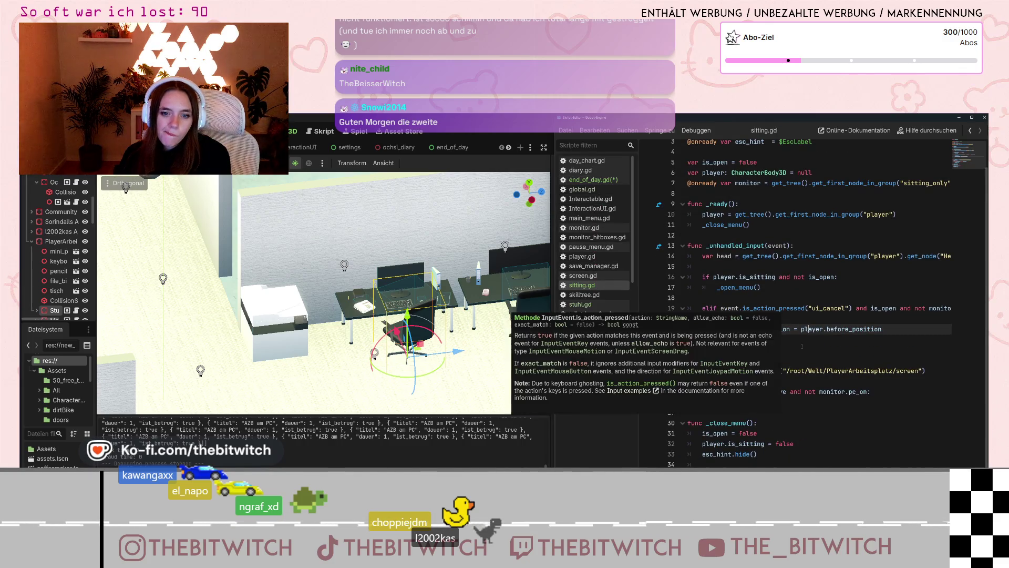
{"action": "scroll", "coordinate": [841, 270], "scroll_direction": "up", "scroll_amount": 1}
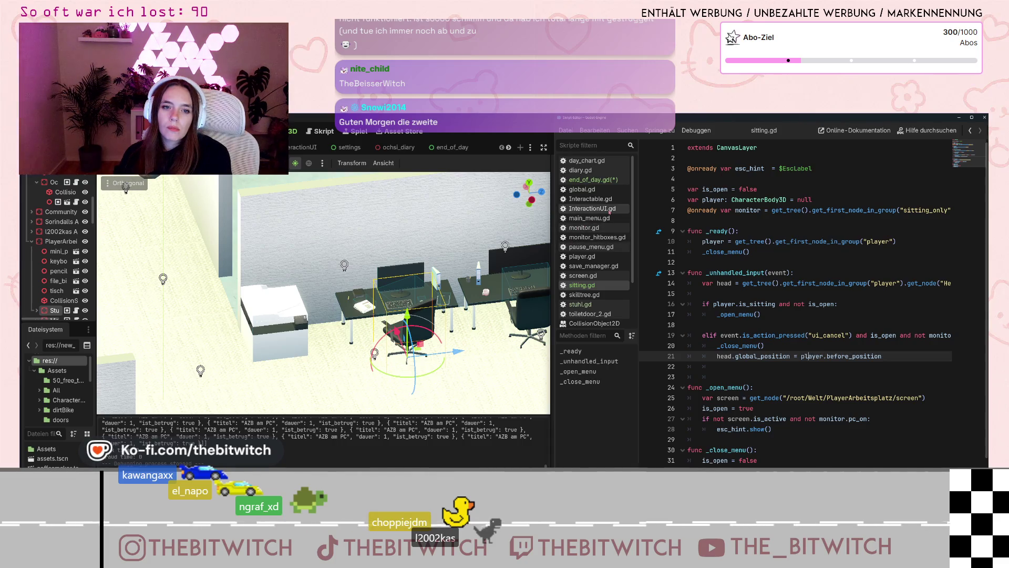
{"action": "left_click", "coordinate": [591, 189]}
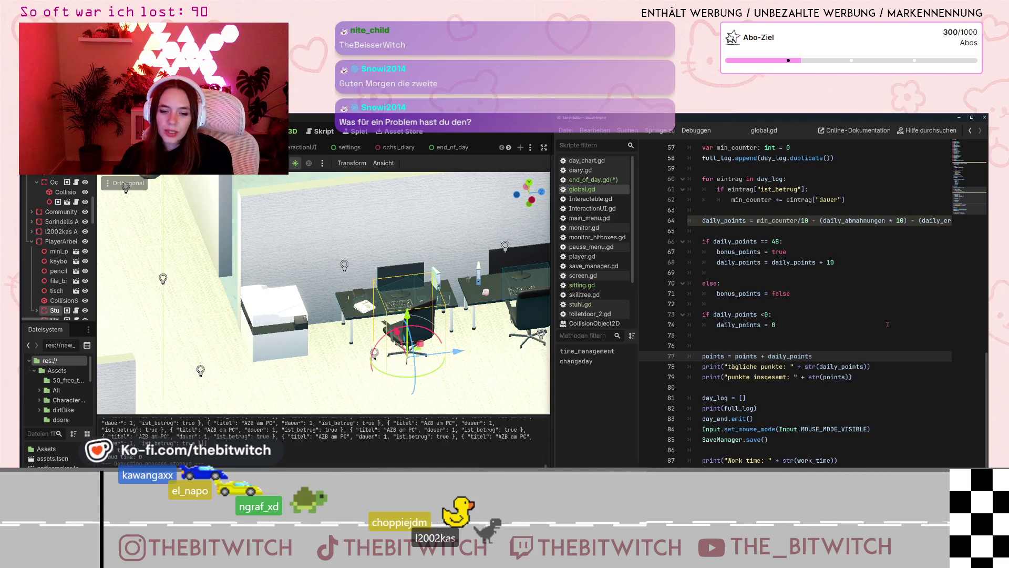
{"action": "scroll", "coordinate": [810, 302], "scroll_direction": "up", "scroll_amount": 5}
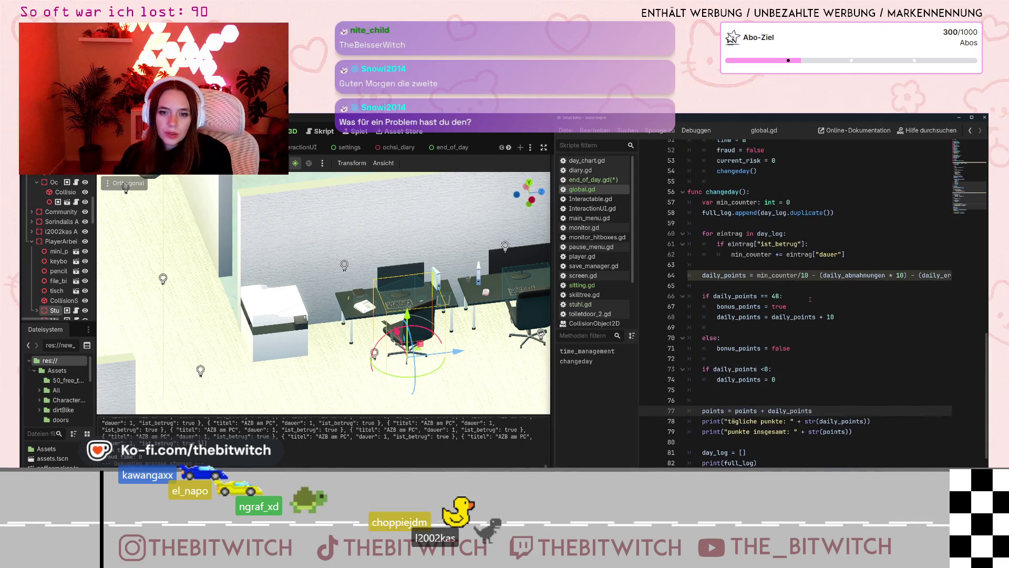
{"action": "scroll", "coordinate": [810, 300], "scroll_direction": "up", "scroll_amount": 1}
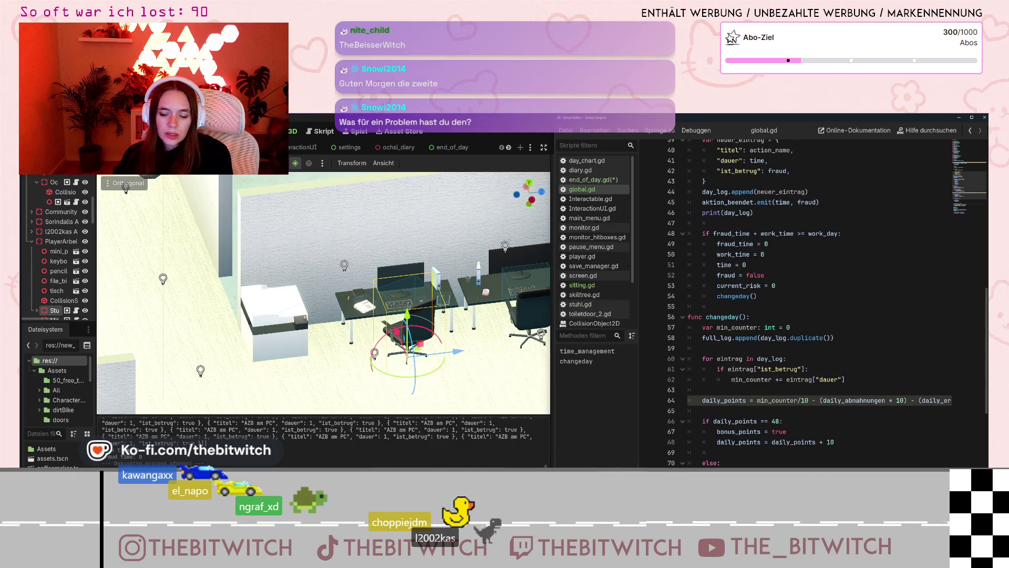
{"action": "scroll", "coordinate": [770, 336], "scroll_direction": "up", "scroll_amount": 4}
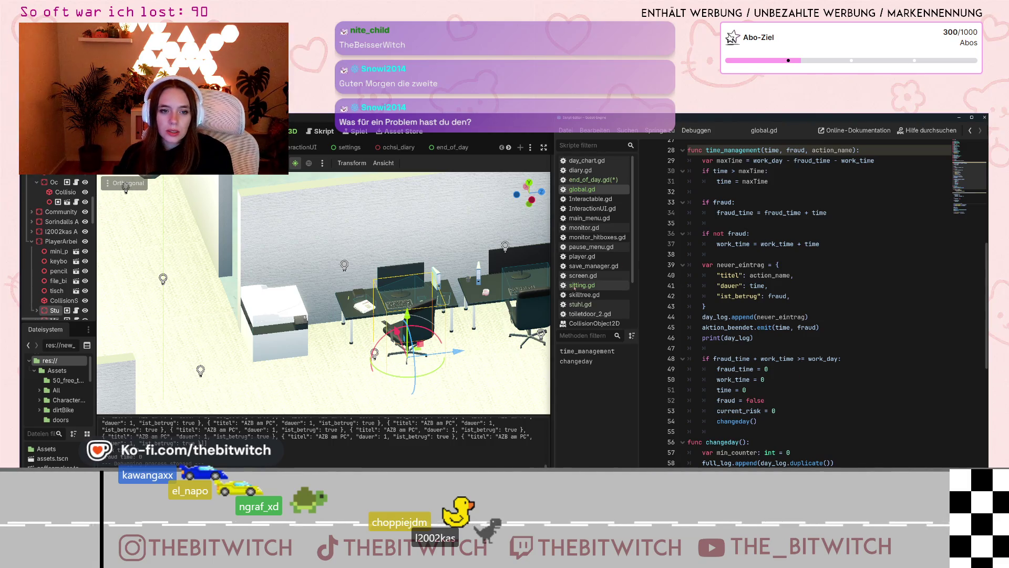
{"action": "left_click", "coordinate": [583, 285]}
{"action": "left_click", "coordinate": [802, 335]}
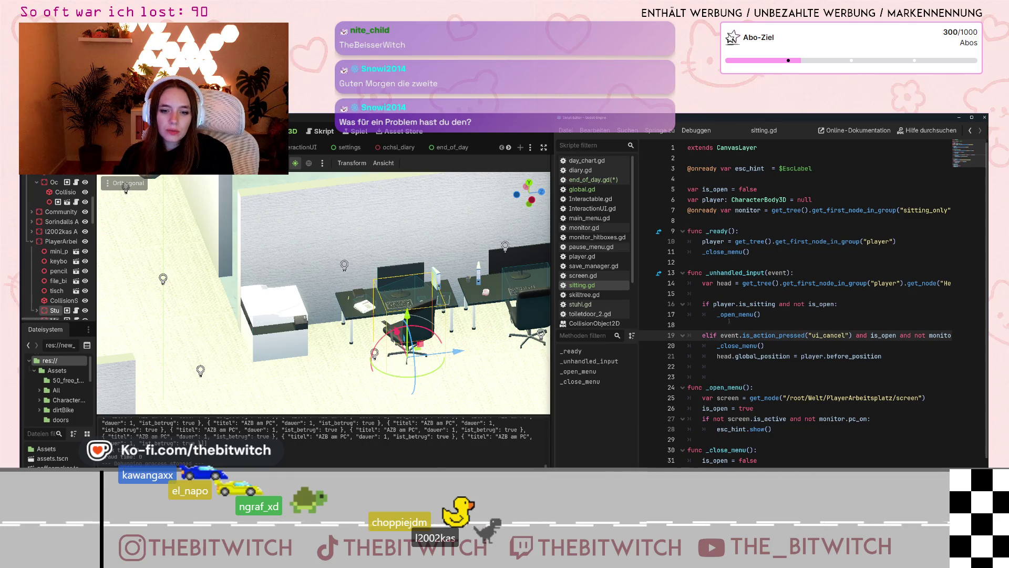
Step: Review sitting.gd's ui_cancel elif branch, then open player.gd at its mouse-look code
{"action": "left_click", "coordinate": [703, 334]}
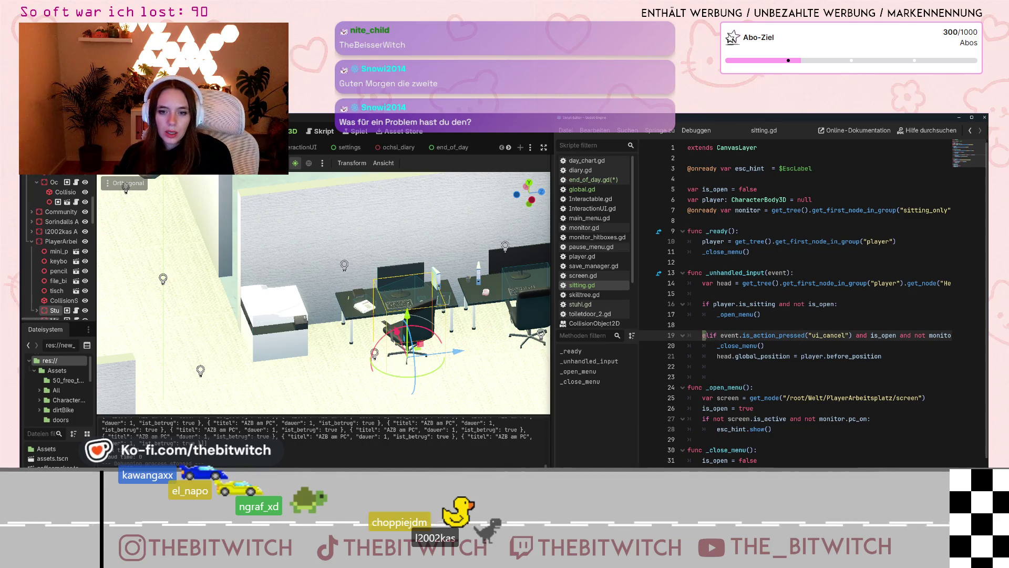
{"action": "left_click", "coordinate": [900, 335]}
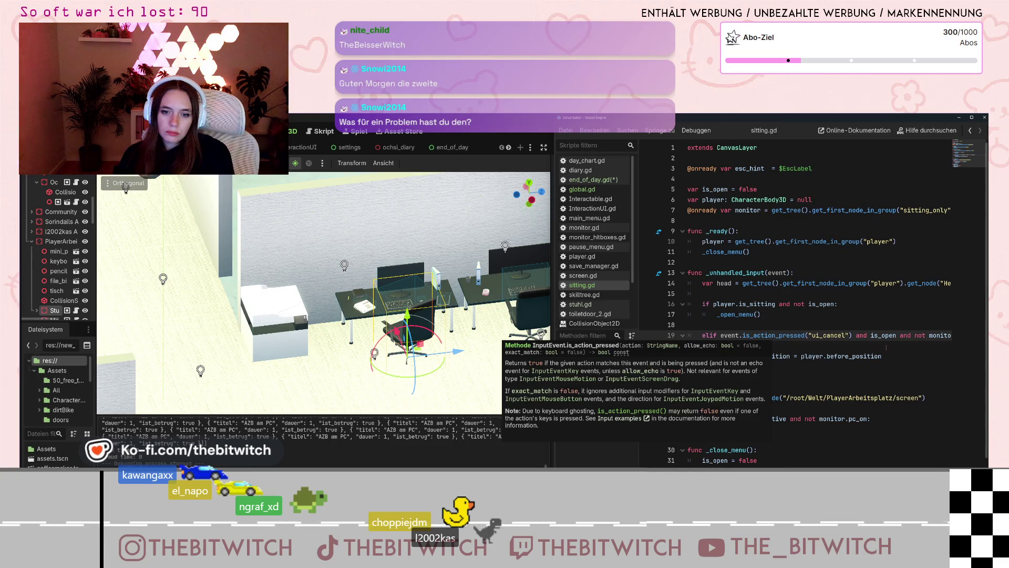
{"action": "left_click", "coordinate": [775, 345]}
{"action": "left_click", "coordinate": [778, 356]}
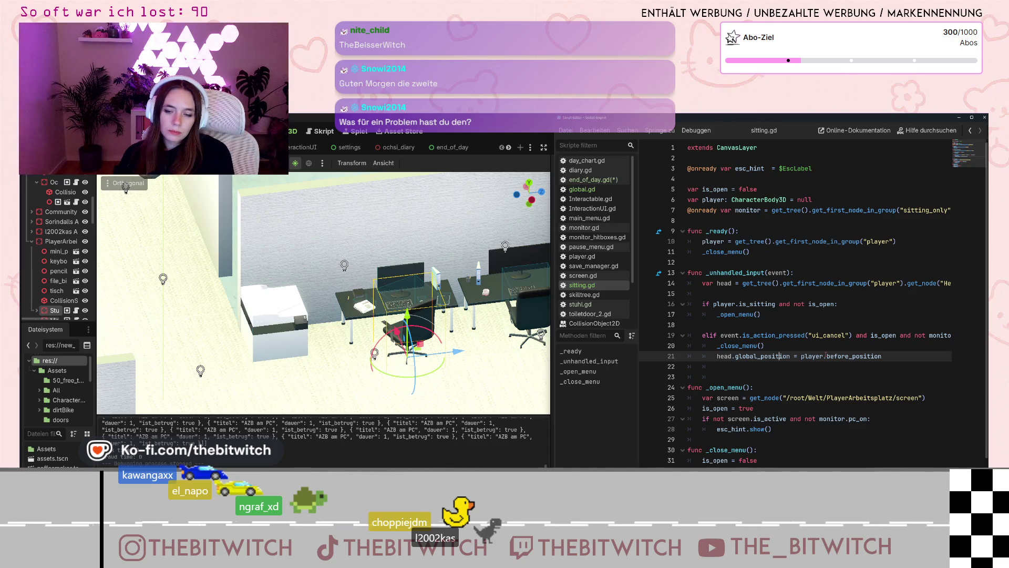
{"action": "left_click", "coordinate": [583, 257]}
{"action": "left_click", "coordinate": [810, 272]}
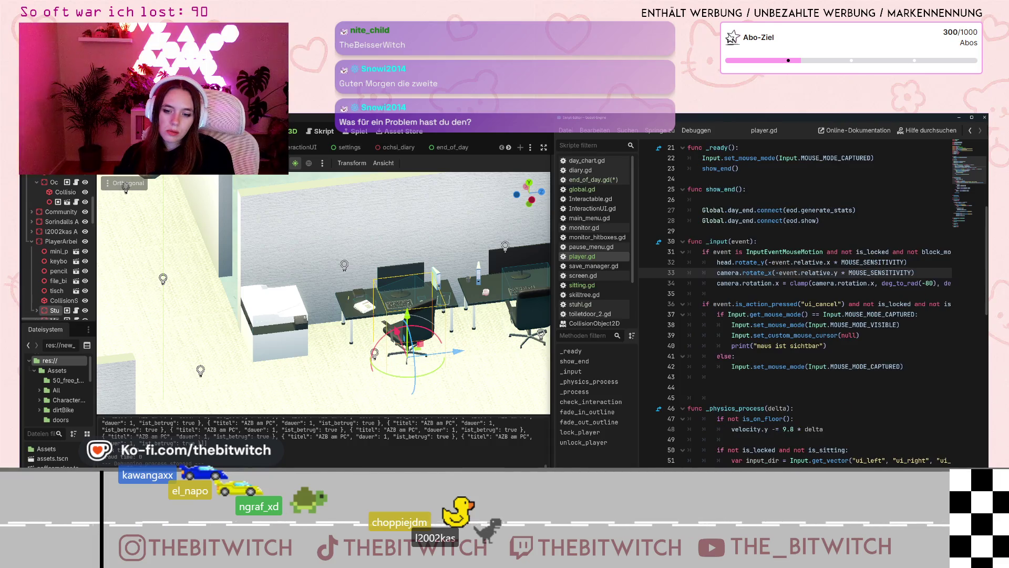
{"action": "scroll", "coordinate": [888, 333], "scroll_direction": "left", "scroll_amount": 3}
{"action": "scroll", "coordinate": [889, 332], "scroll_direction": "down", "scroll_amount": 3}
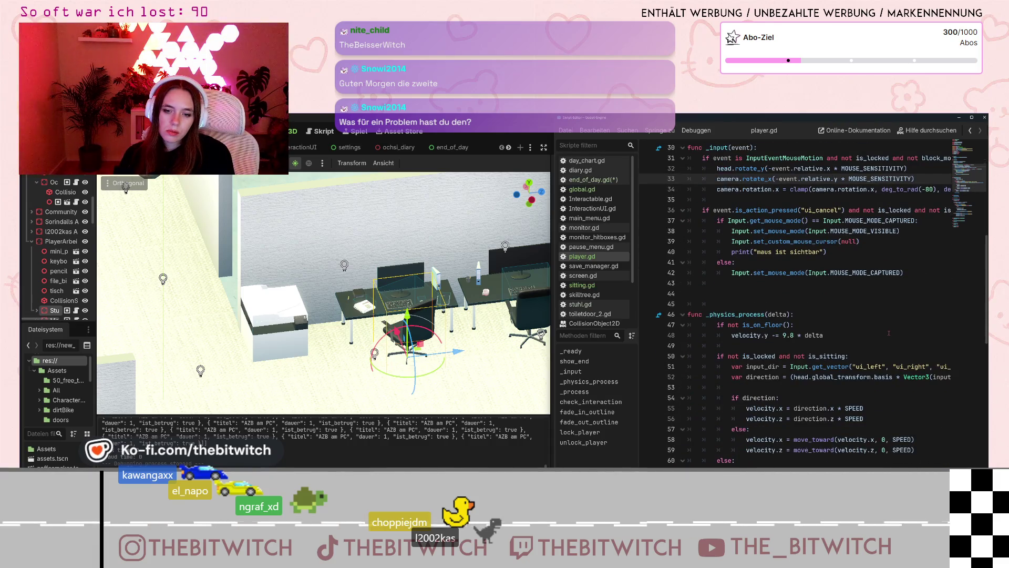
{"action": "scroll", "coordinate": [888, 332], "scroll_direction": "down", "scroll_amount": 2}
{"action": "mouse_move", "coordinate": [830, 387]}
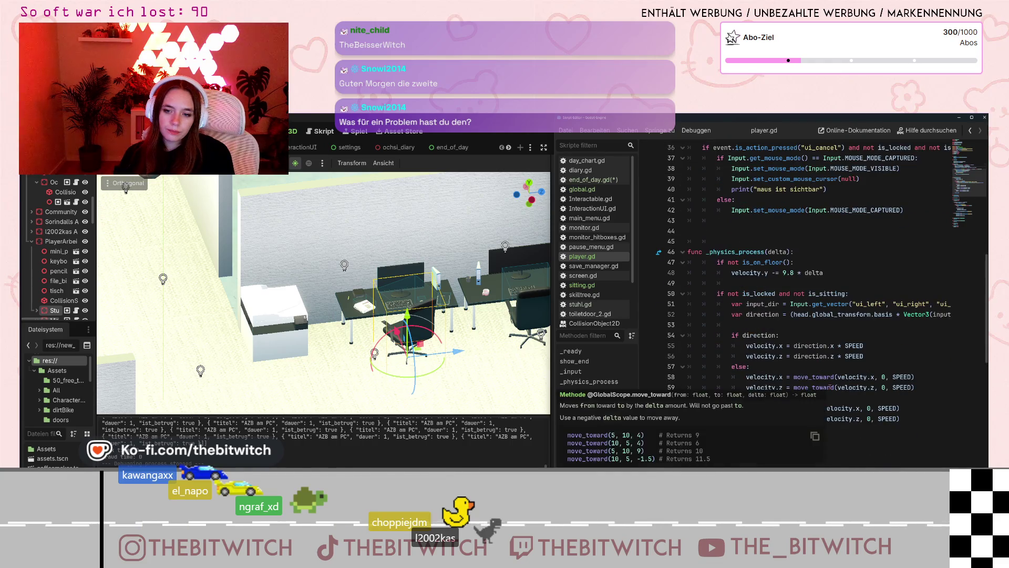
{"action": "left_click", "coordinate": [884, 336]}
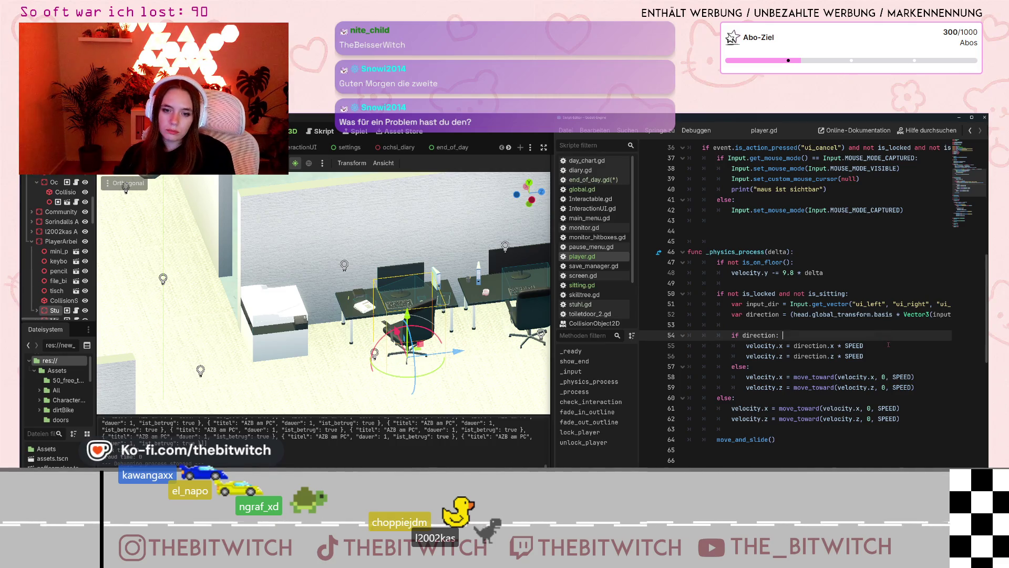
{"action": "scroll", "coordinate": [888, 344], "scroll_direction": "down", "scroll_amount": 3}
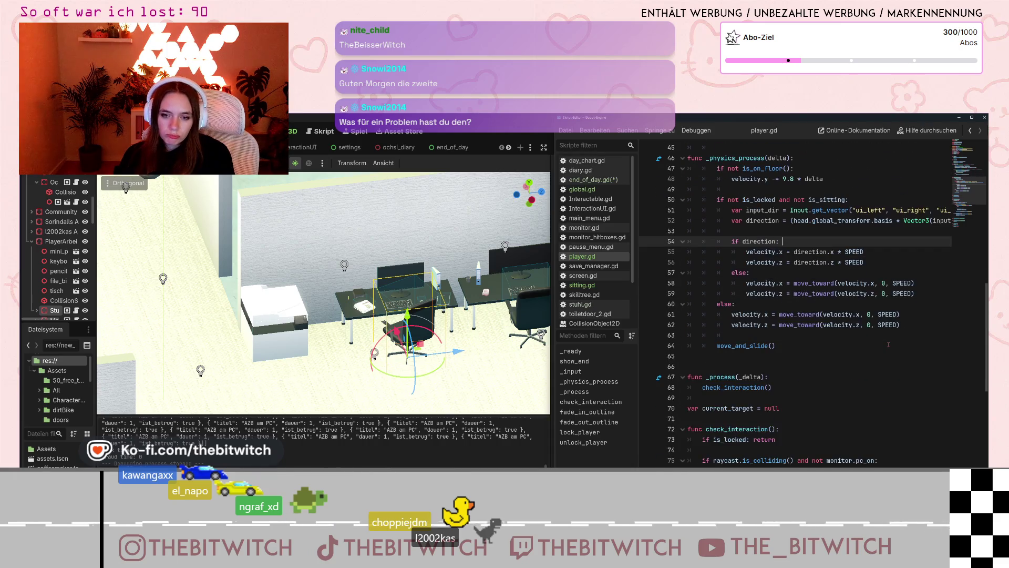
{"action": "scroll", "coordinate": [888, 345], "scroll_direction": "down", "scroll_amount": 8}
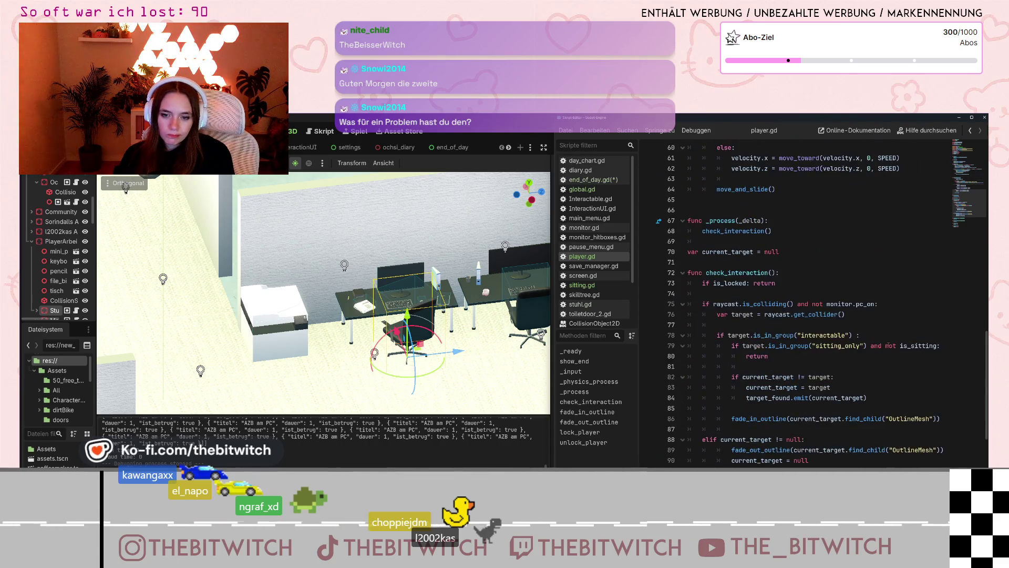
{"action": "scroll", "coordinate": [888, 344], "scroll_direction": "down", "scroll_amount": 2}
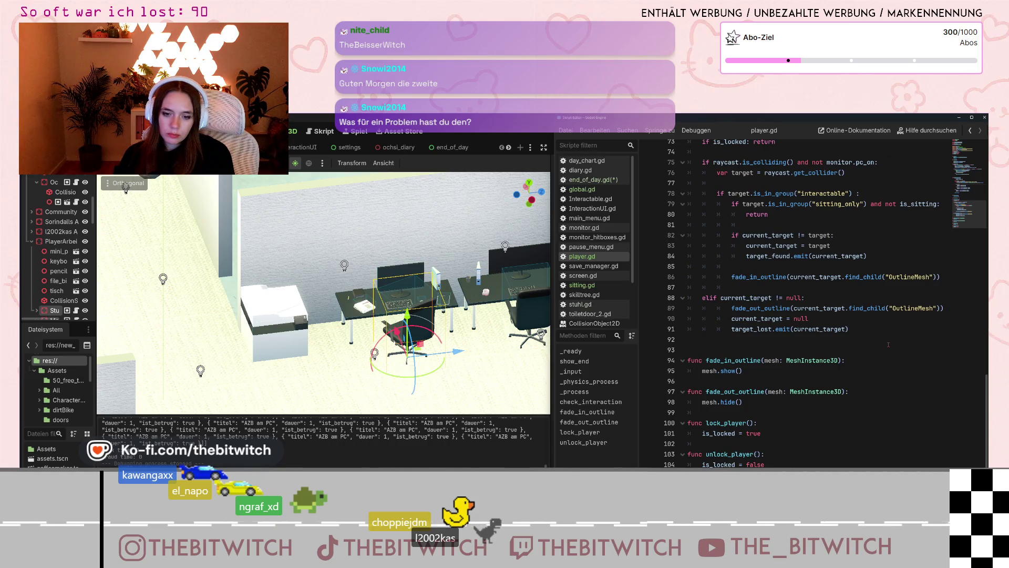
{"action": "scroll", "coordinate": [888, 344], "scroll_direction": "up", "scroll_amount": 6}
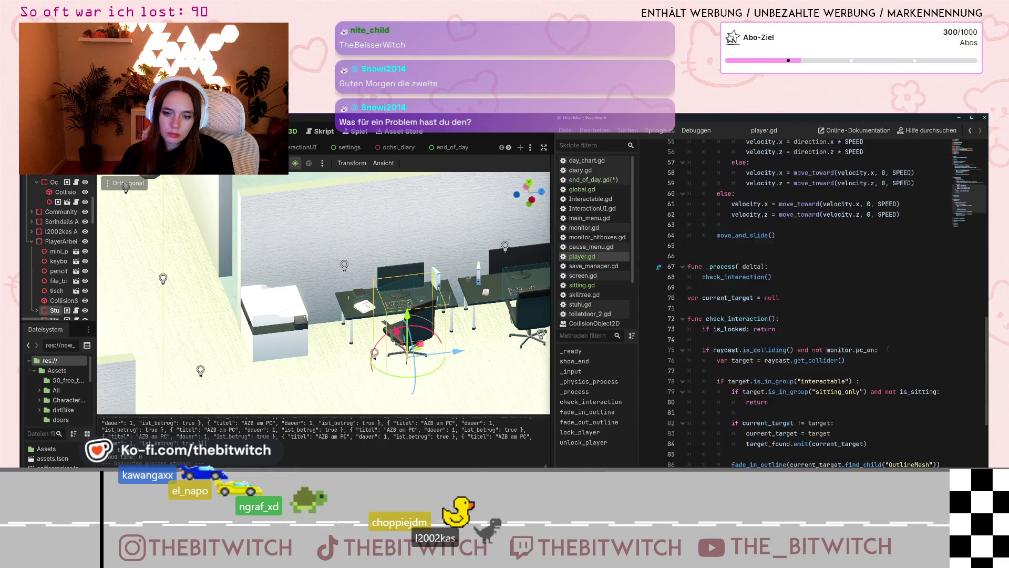
{"action": "scroll", "coordinate": [887, 348], "scroll_direction": "down", "scroll_amount": 6}
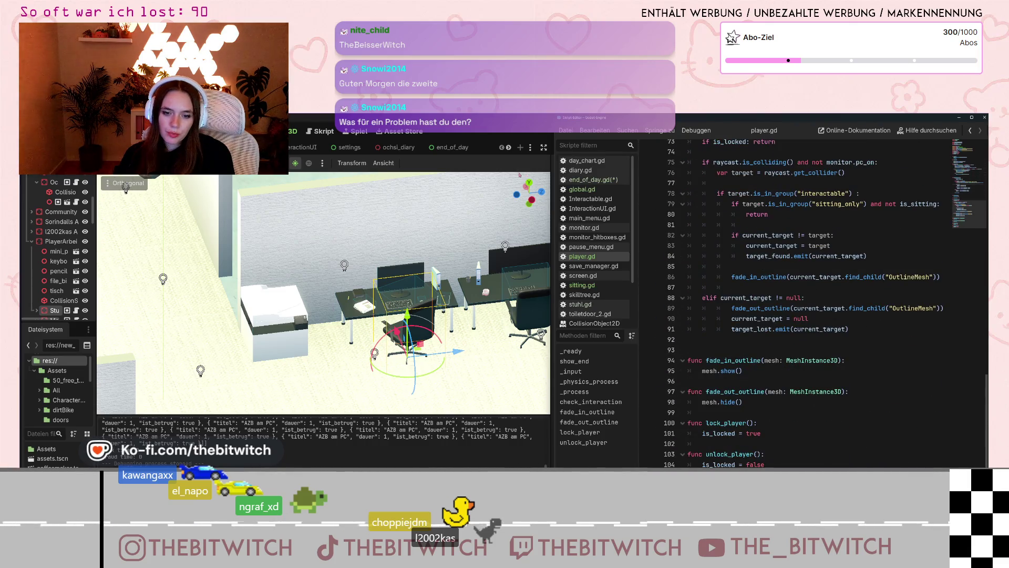
Step: Open end_of_day.gd and review the unlock_player, is_sitting and _close_menu lines of generate_stats
{"action": "left_click", "coordinate": [599, 180]}
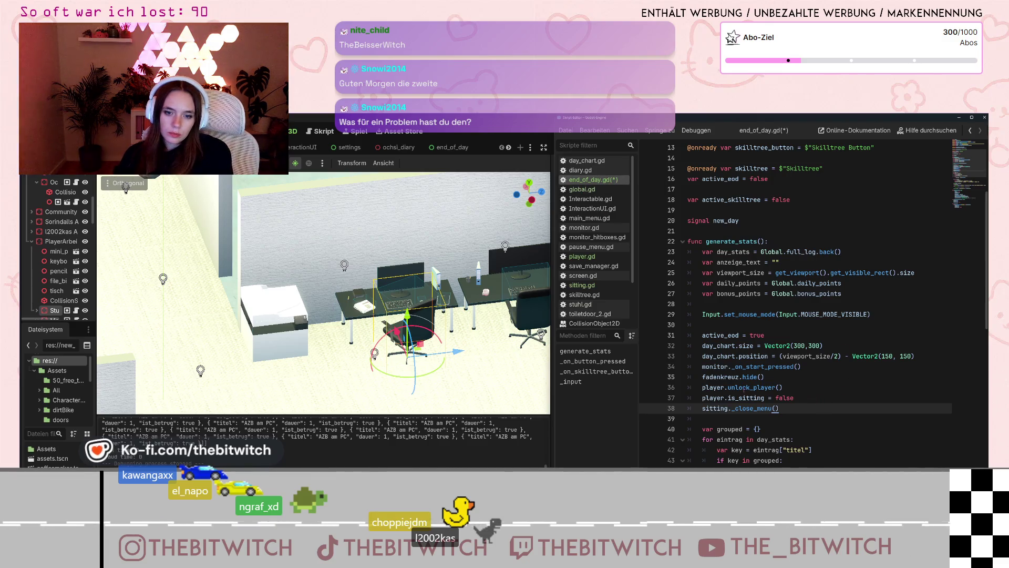
{"action": "left_click", "coordinate": [771, 387]}
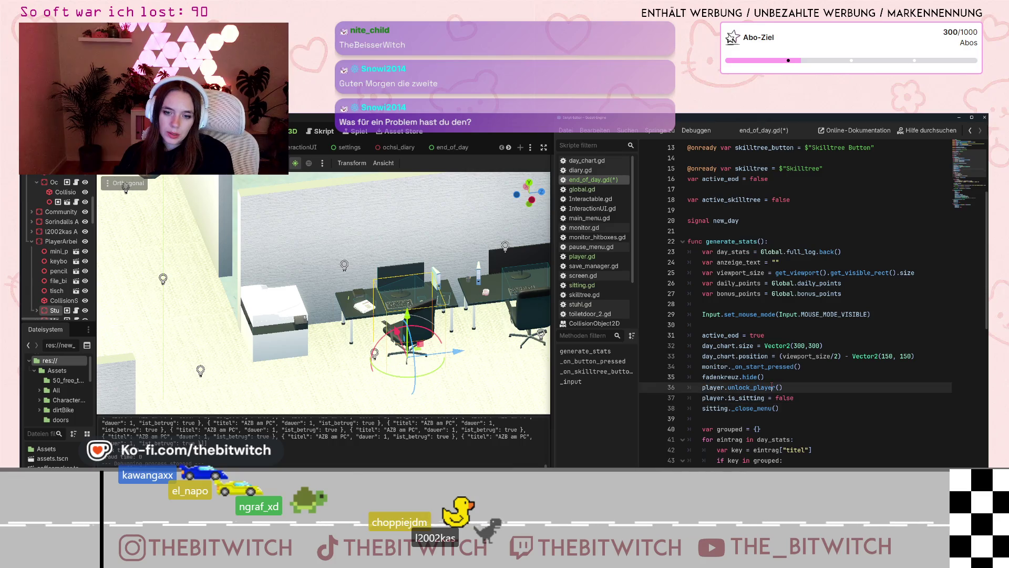
{"action": "left_click", "coordinate": [745, 399]}
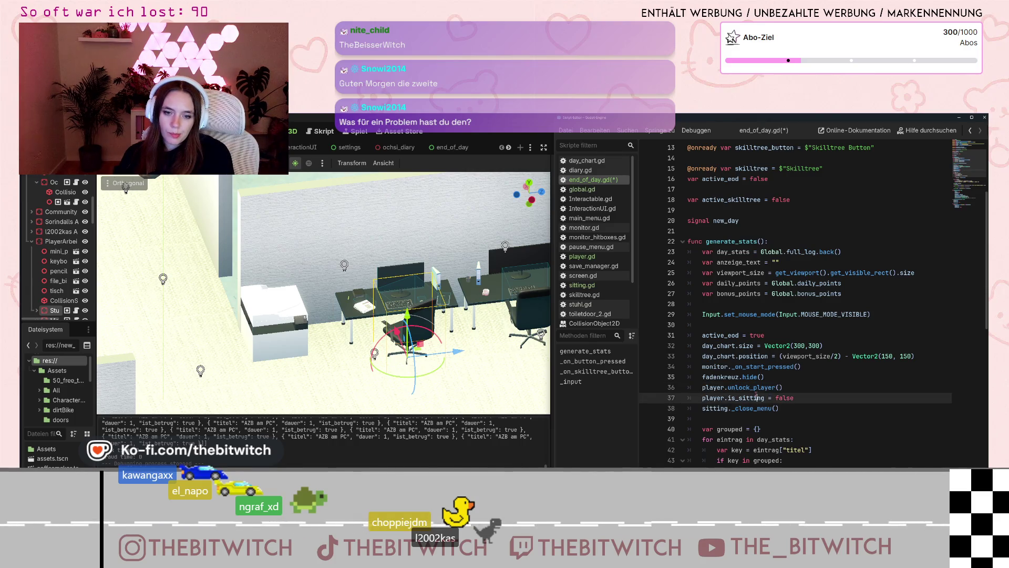
{"action": "left_click", "coordinate": [802, 399]}
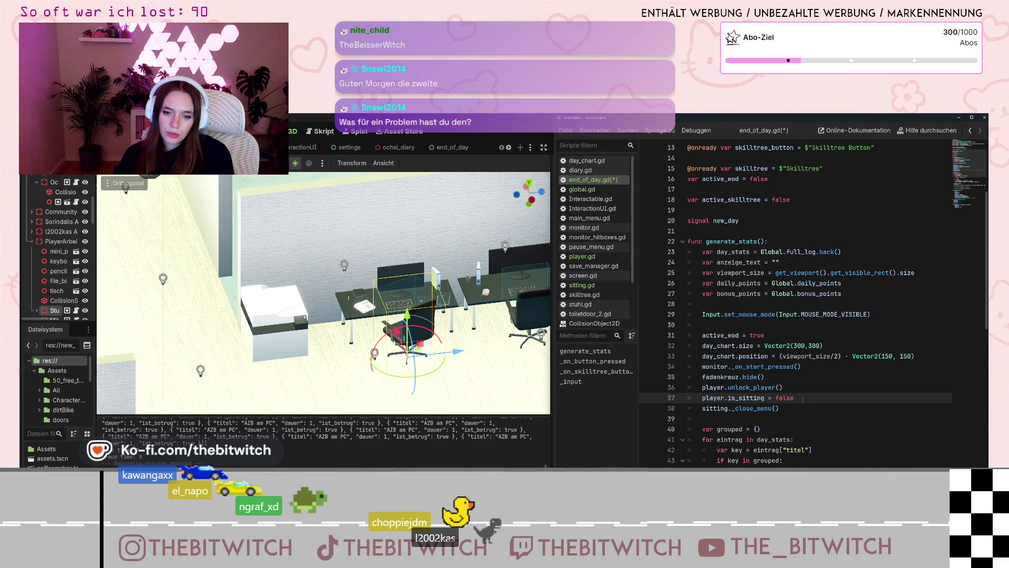
{"action": "left_click", "coordinate": [769, 408]}
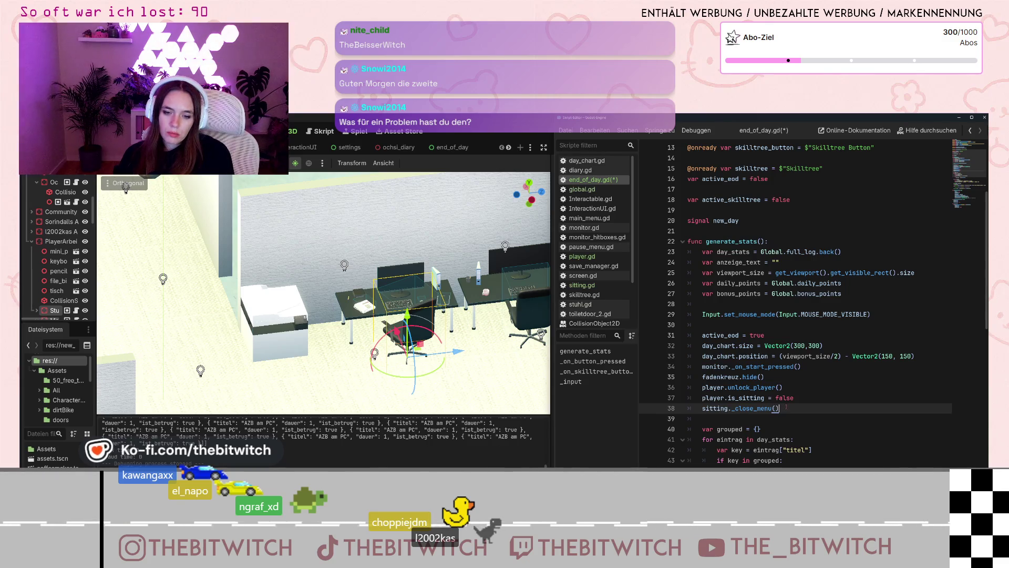
{"action": "scroll", "coordinate": [786, 407], "scroll_direction": "down", "scroll_amount": 3}
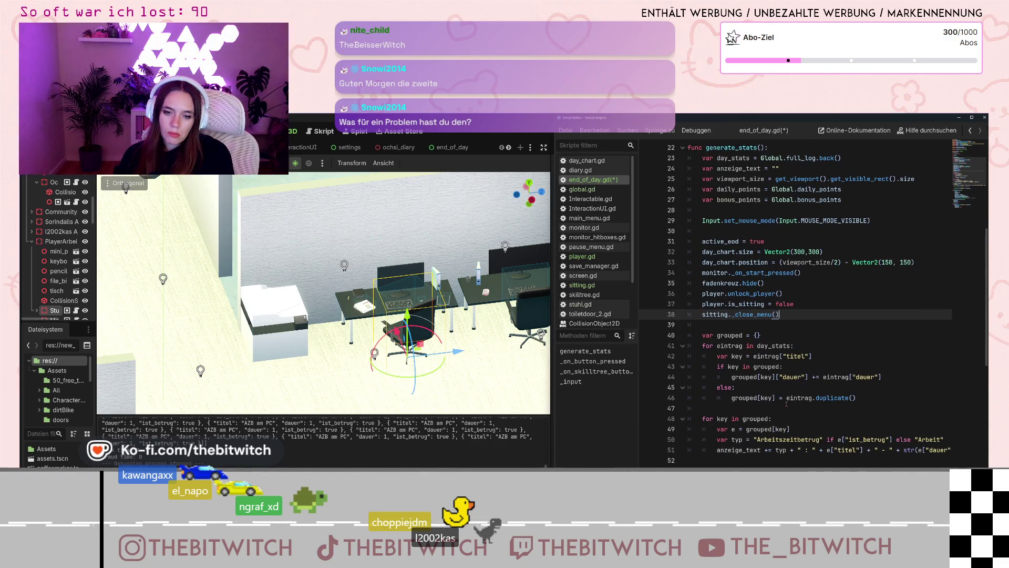
{"action": "scroll", "coordinate": [786, 404], "scroll_direction": "up", "scroll_amount": 3}
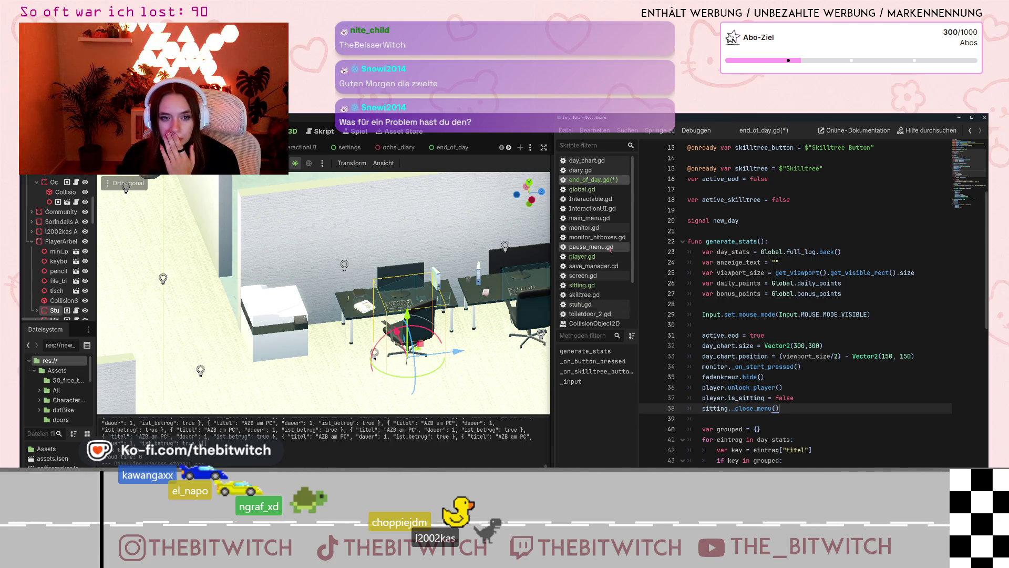
Step: Look at monitor.gd, then open global.gd scrolled to its first line
{"action": "left_click", "coordinate": [603, 229]}
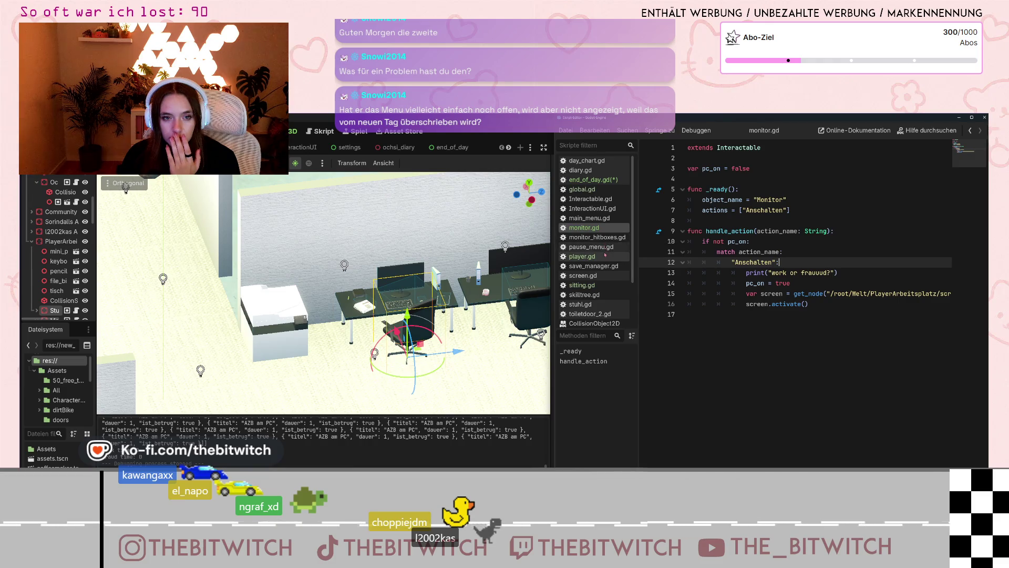
{"action": "left_click", "coordinate": [583, 190]}
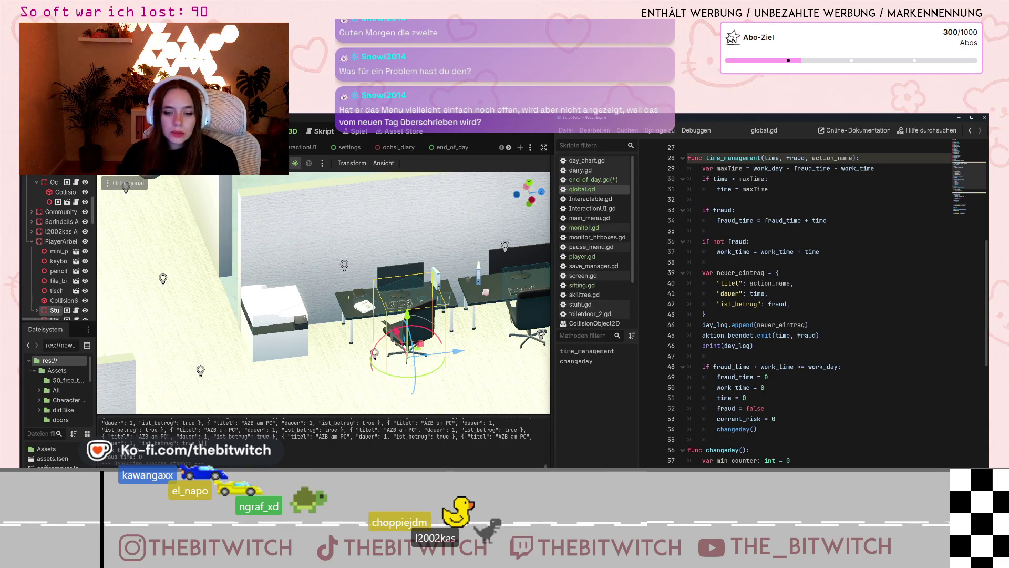
{"action": "scroll", "coordinate": [777, 231], "scroll_direction": "up", "scroll_amount": 9}
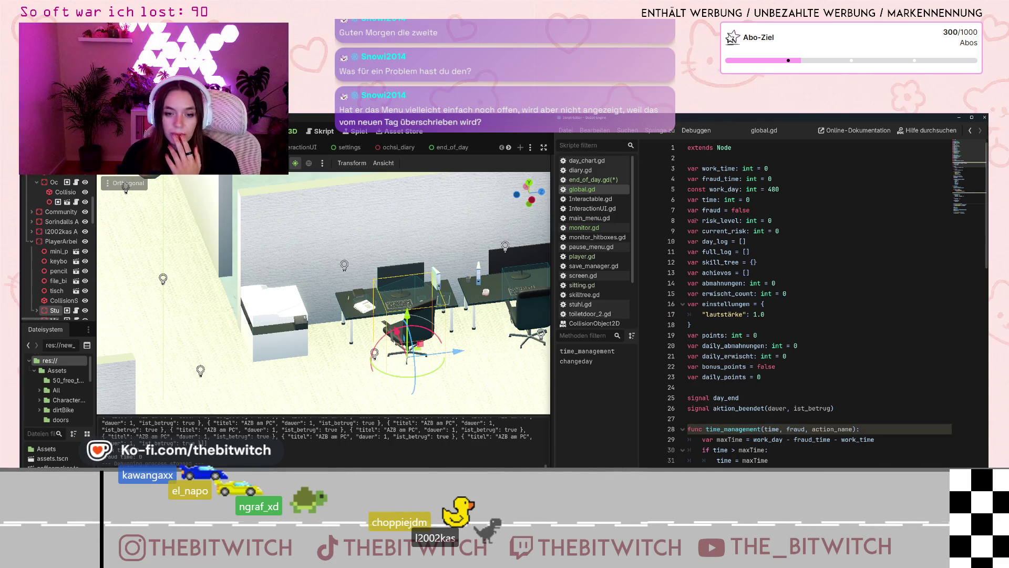
{"action": "left_click", "coordinate": [589, 179]}
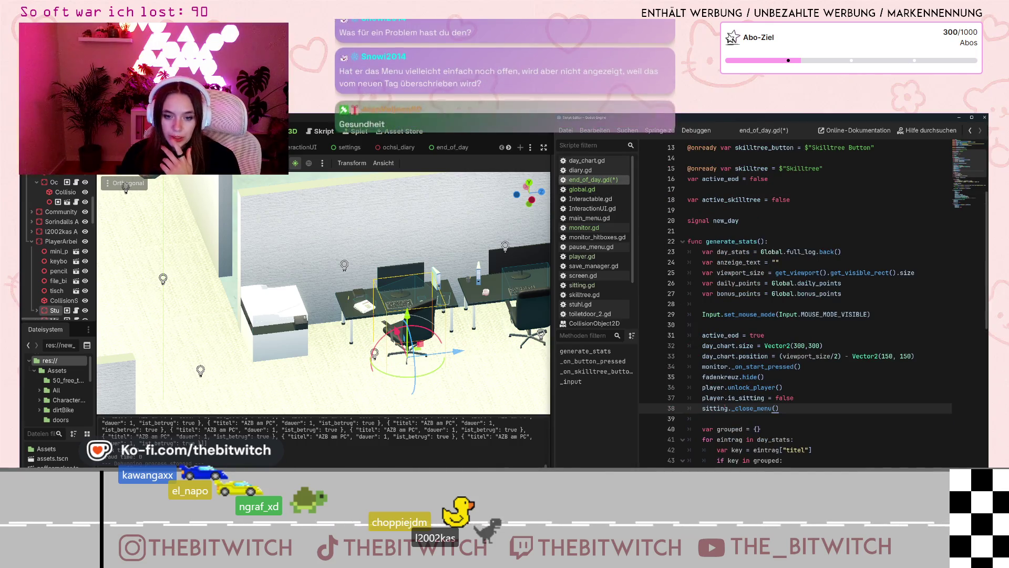
{"action": "left_click", "coordinate": [796, 406]}
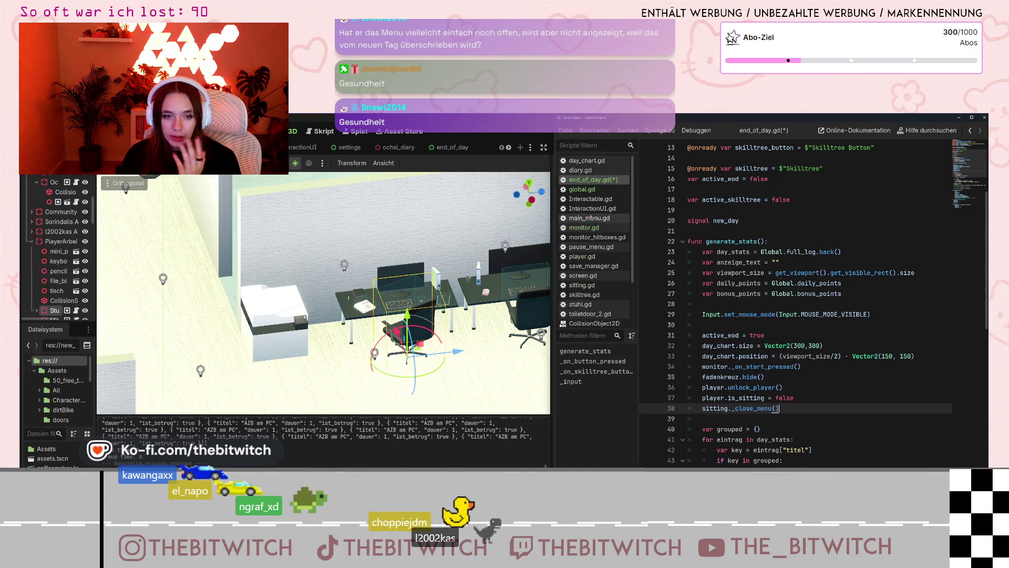
{"action": "left_click", "coordinate": [581, 189]}
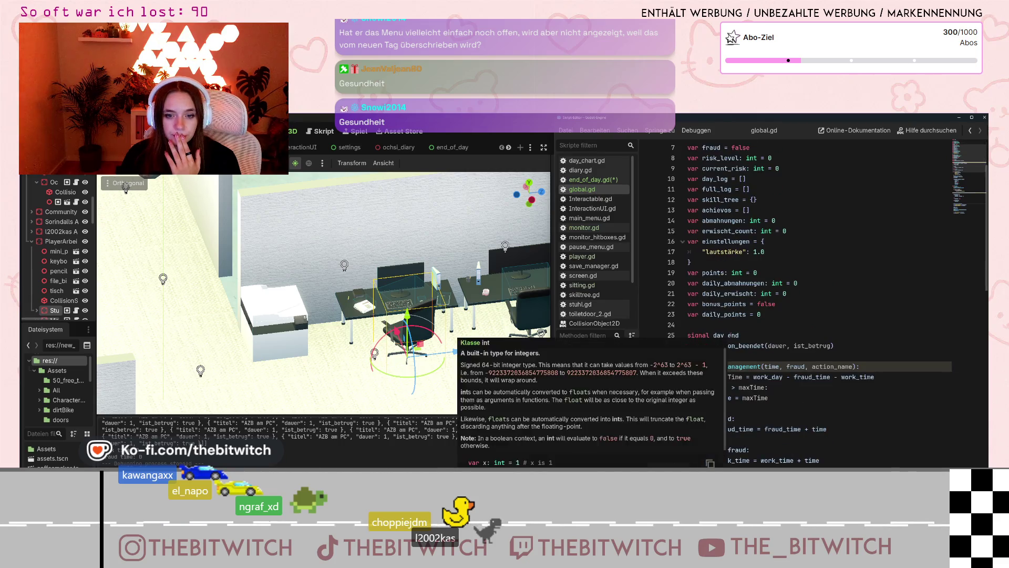
{"action": "scroll", "coordinate": [755, 356], "scroll_direction": "down", "scroll_amount": 4}
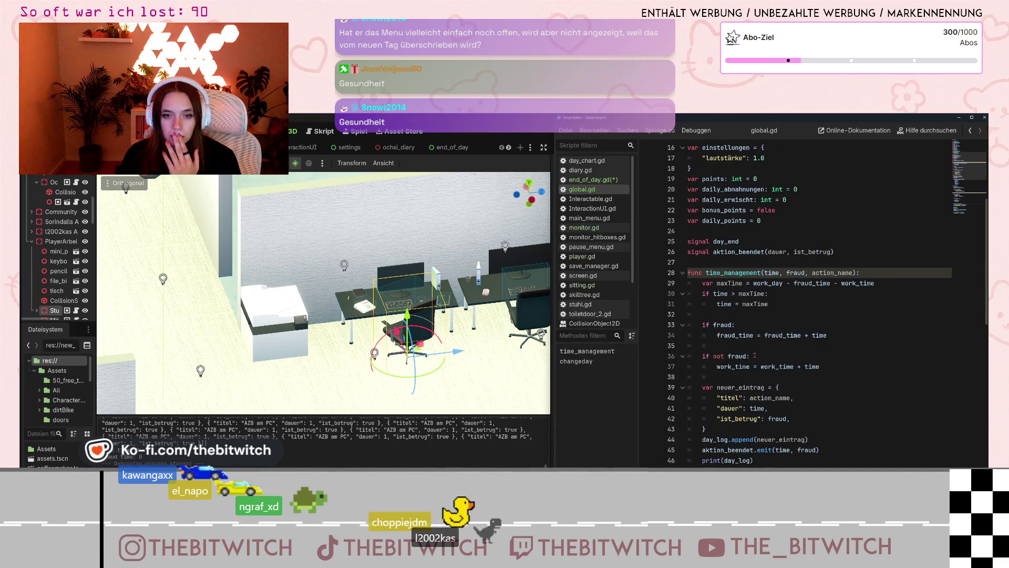
{"action": "scroll", "coordinate": [754, 356], "scroll_direction": "down", "scroll_amount": 5}
{"action": "scroll", "coordinate": [755, 356], "scroll_direction": "down", "scroll_amount": 3}
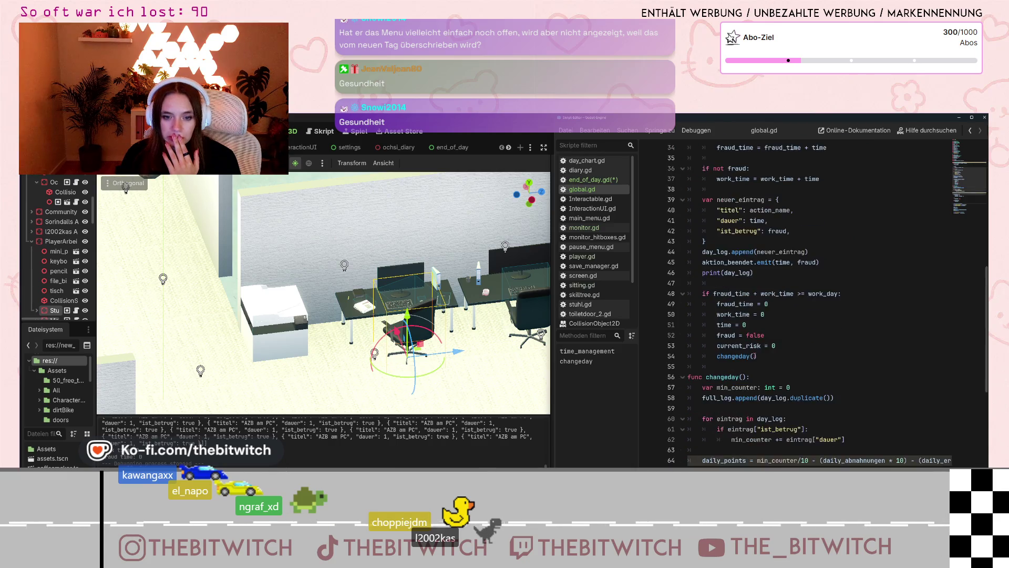
{"action": "scroll", "coordinate": [755, 356], "scroll_direction": "down", "scroll_amount": 3}
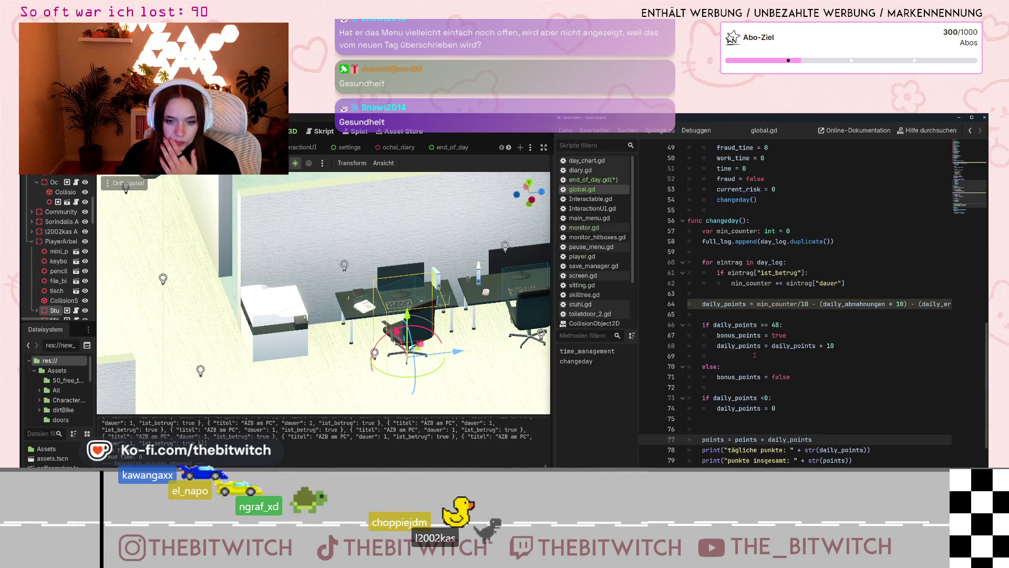
{"action": "scroll", "coordinate": [755, 356], "scroll_direction": "down", "scroll_amount": 3}
{"action": "scroll", "coordinate": [754, 356], "scroll_direction": "down", "scroll_amount": 3}
{"action": "scroll", "coordinate": [755, 356], "scroll_direction": "up", "scroll_amount": 7}
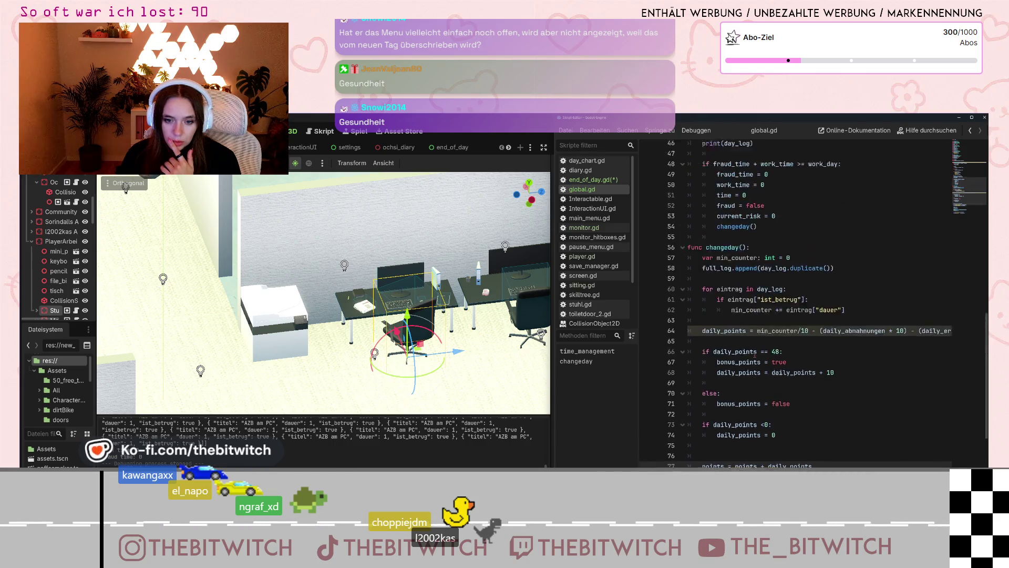
{"action": "scroll", "coordinate": [755, 356], "scroll_direction": "up", "scroll_amount": 15}
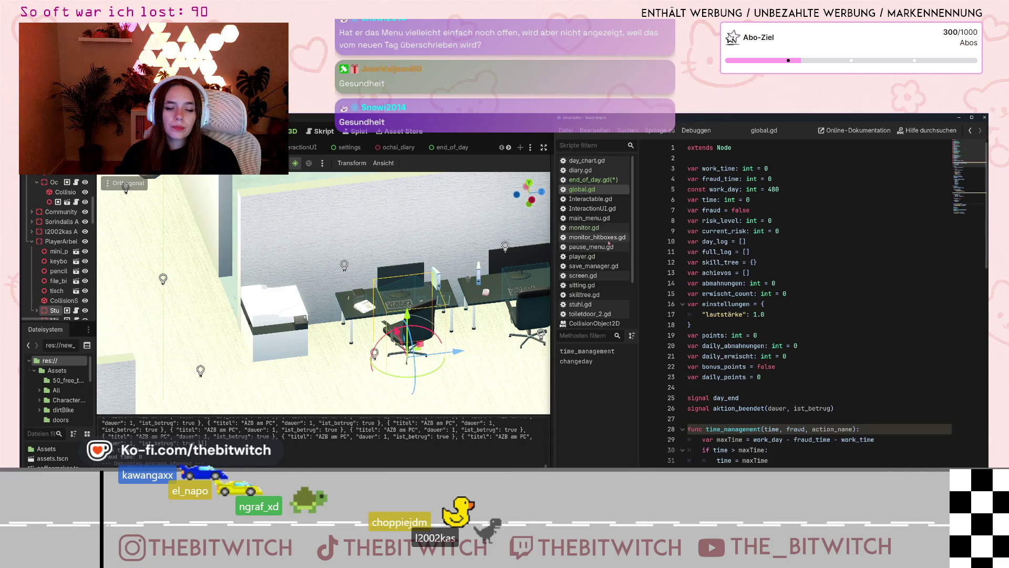
Step: Glance through player.gd, then open sitting.gd at line 27
{"action": "left_click", "coordinate": [604, 256]}
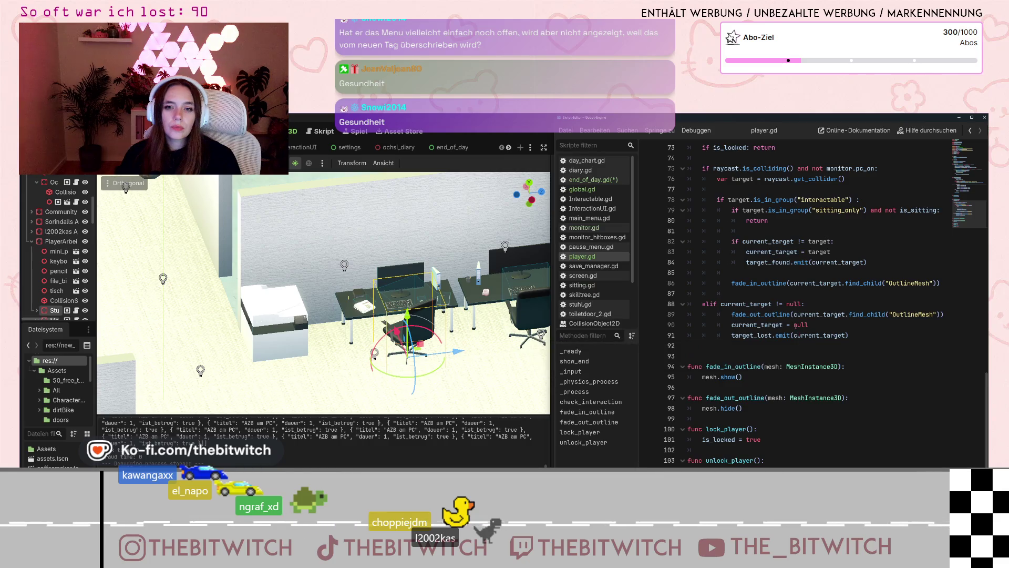
{"action": "scroll", "coordinate": [690, 331], "scroll_direction": "down", "scroll_amount": 1}
{"action": "left_click", "coordinate": [582, 285]}
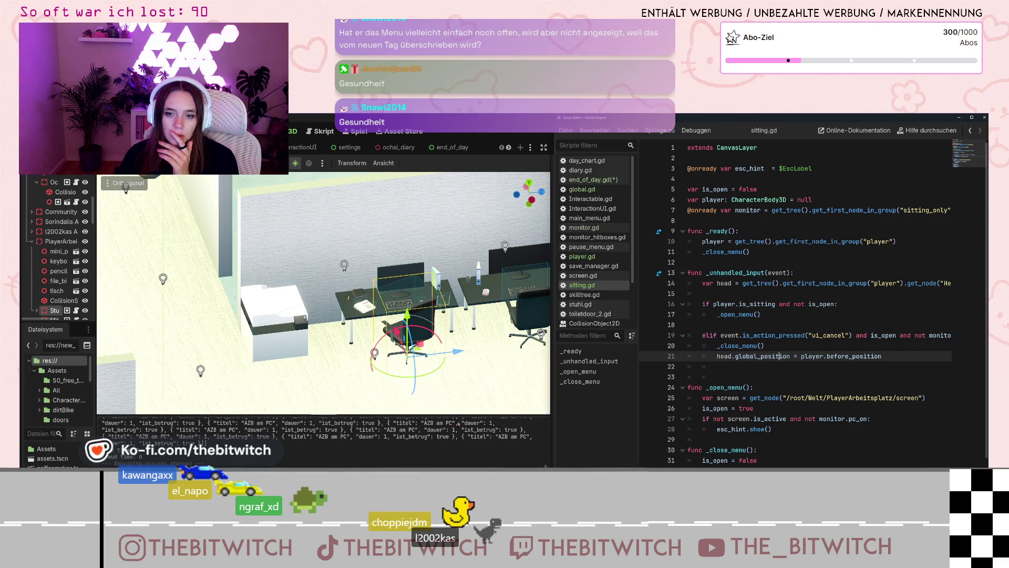
{"action": "left_click", "coordinate": [726, 419]}
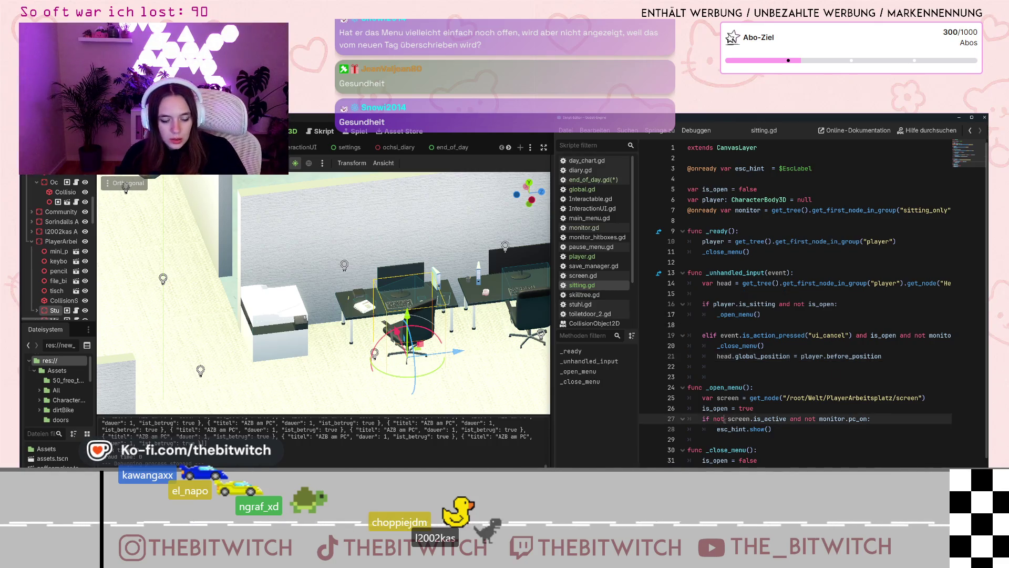
Step: Search all project files for 'ui_left' and scroll through the results
{"action": "key", "text": "ctrl+shift+f"}
{"action": "type", "text": "ui"}
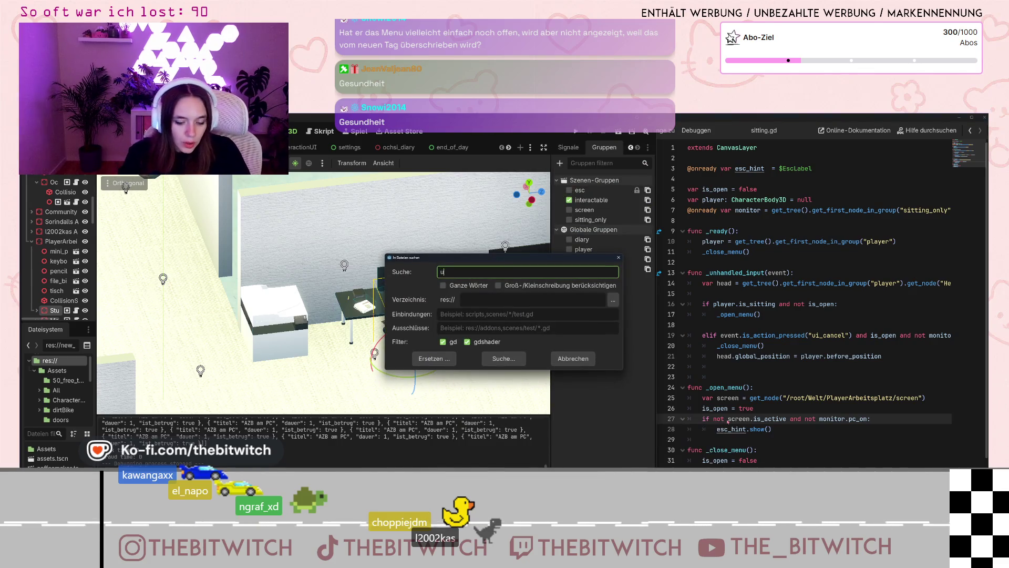
{"action": "type", "text": "_left"}
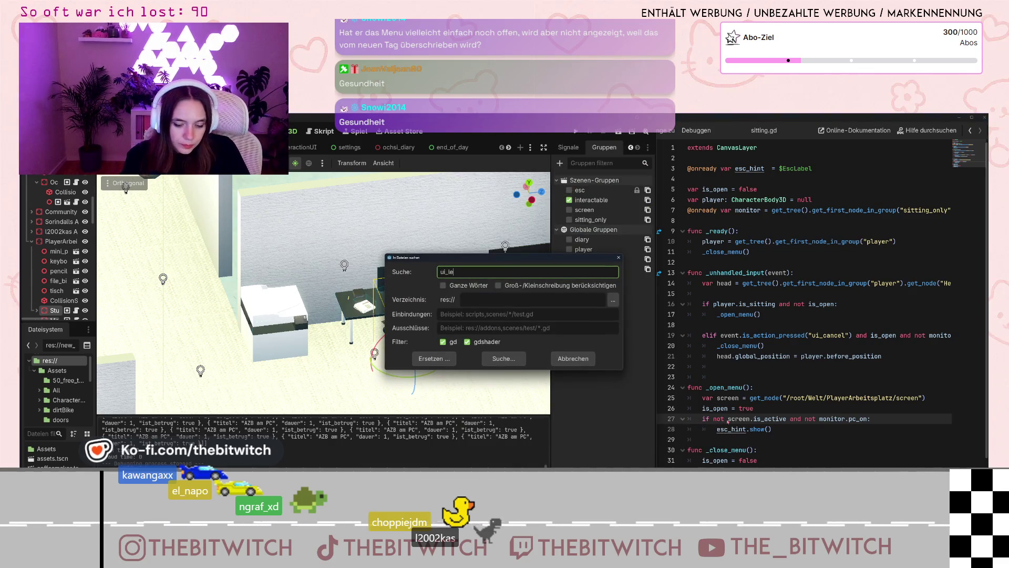
{"action": "key", "text": "Return"}
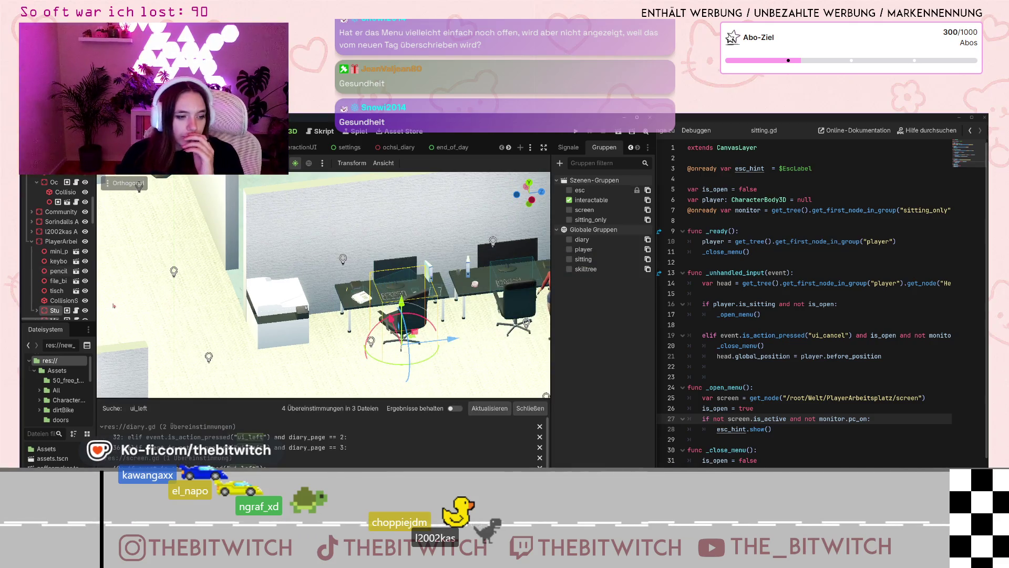
{"action": "scroll", "coordinate": [294, 448], "scroll_direction": "down", "scroll_amount": 1}
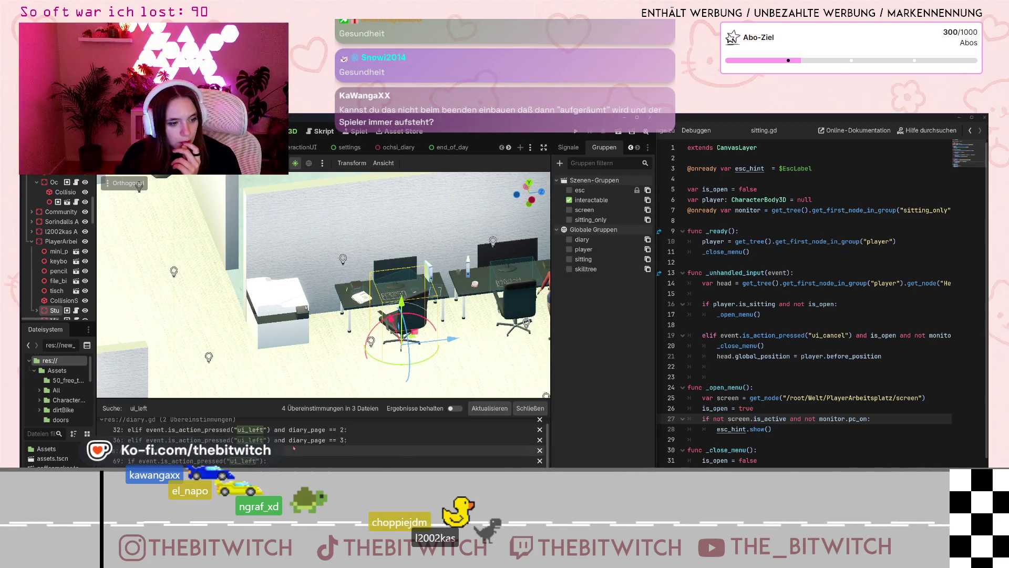
{"action": "scroll", "coordinate": [294, 448], "scroll_direction": "down", "scroll_amount": 1}
Step: Open screen.gd from the ui_left result and select lines 65–66: deactivate() and monitor_state.pc_on = false
{"action": "left_click", "coordinate": [280, 457]}
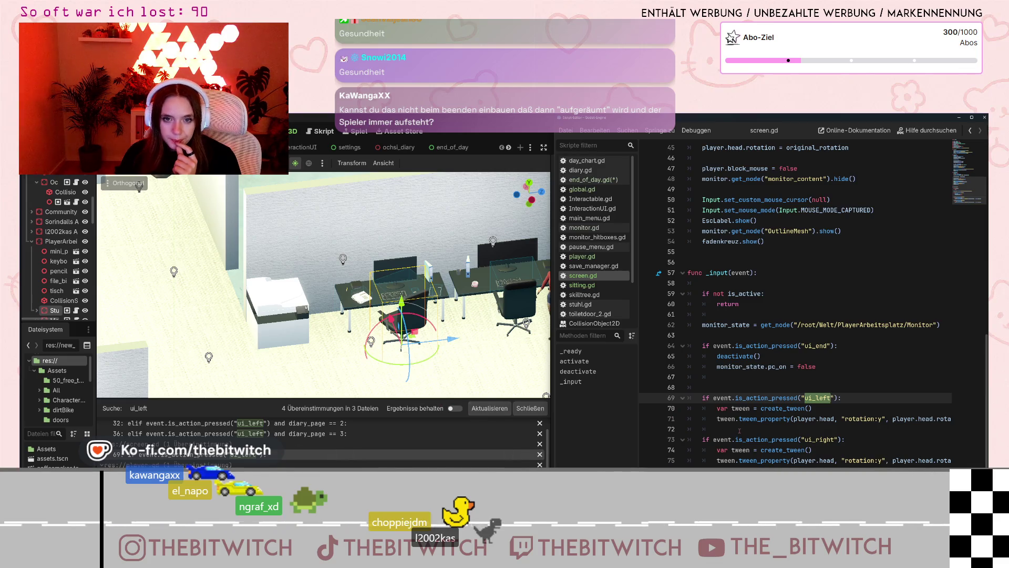
{"action": "scroll", "coordinate": [776, 430], "scroll_direction": "down", "scroll_amount": 1}
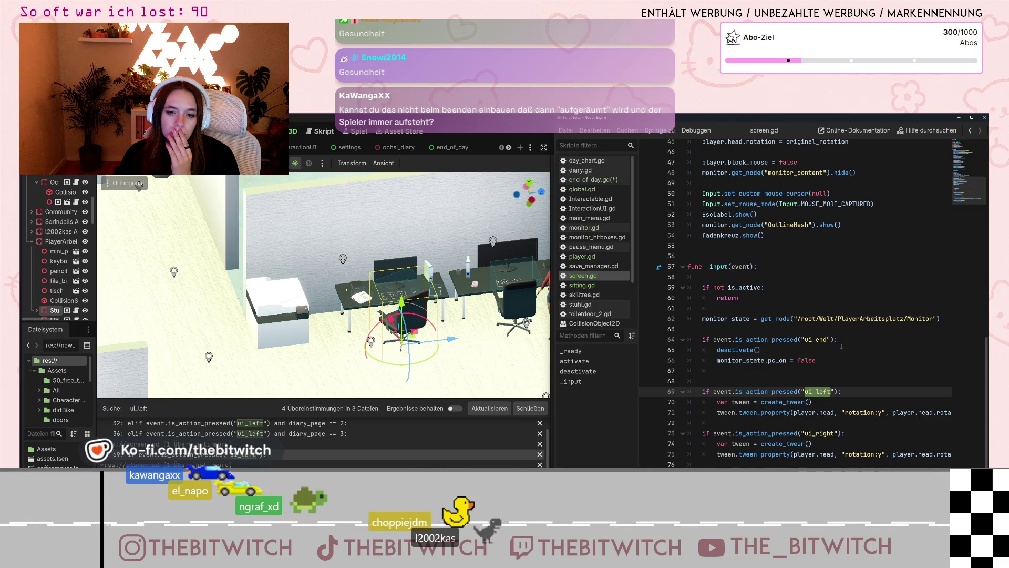
{"action": "left_click", "coordinate": [723, 364]}
{"action": "left_click", "coordinate": [720, 350]}
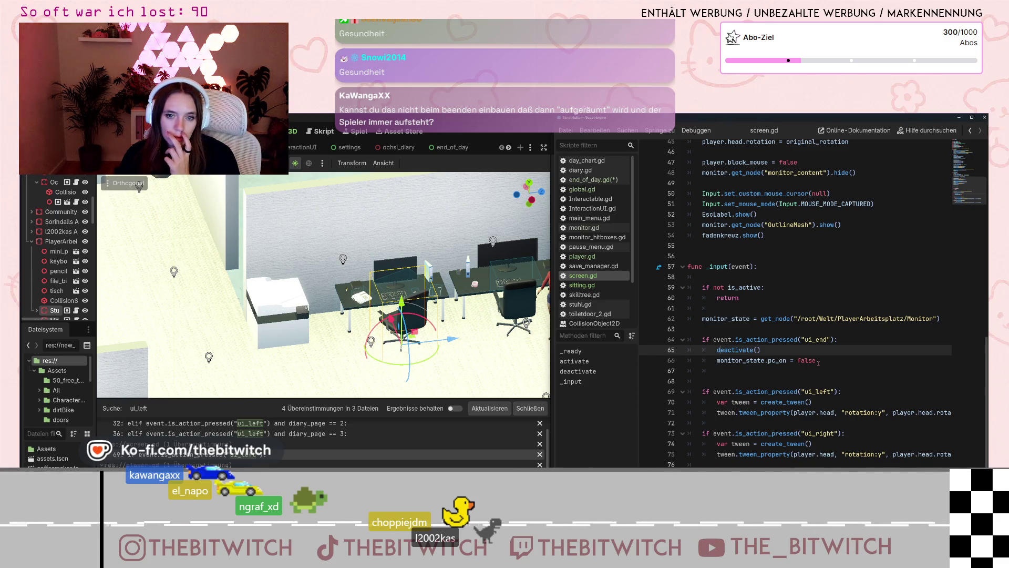
{"action": "left_click_drag", "start_coordinate": [818, 363], "coordinate": [715, 350]}
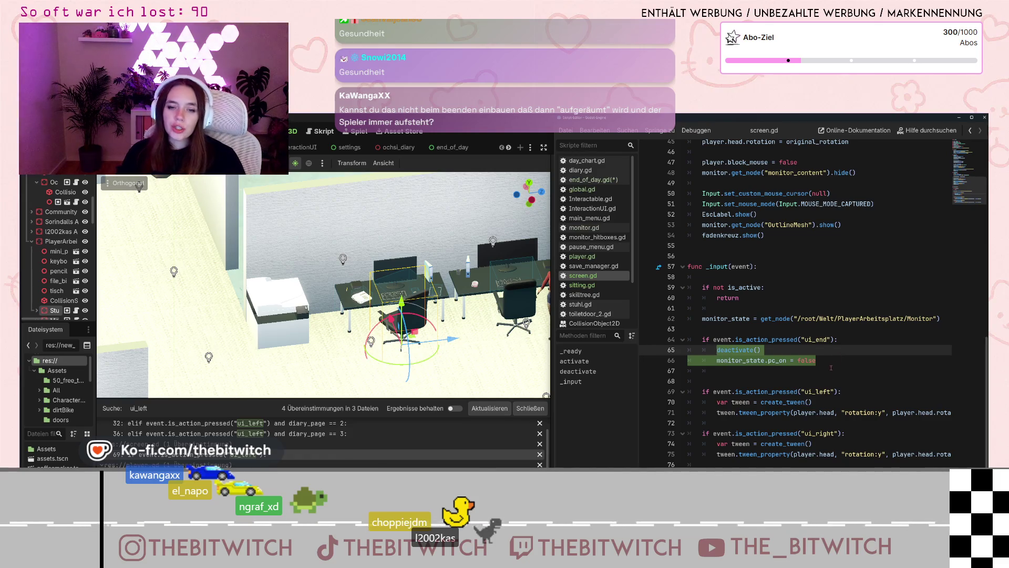
{"action": "scroll", "coordinate": [831, 367], "scroll_direction": "up", "scroll_amount": 3}
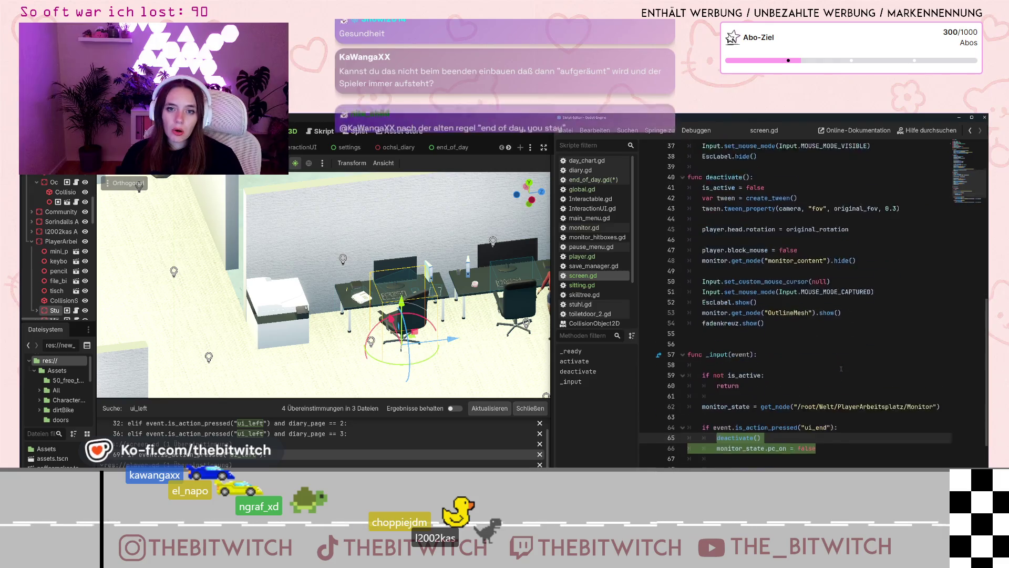
{"action": "scroll", "coordinate": [841, 369], "scroll_direction": "down", "scroll_amount": 3}
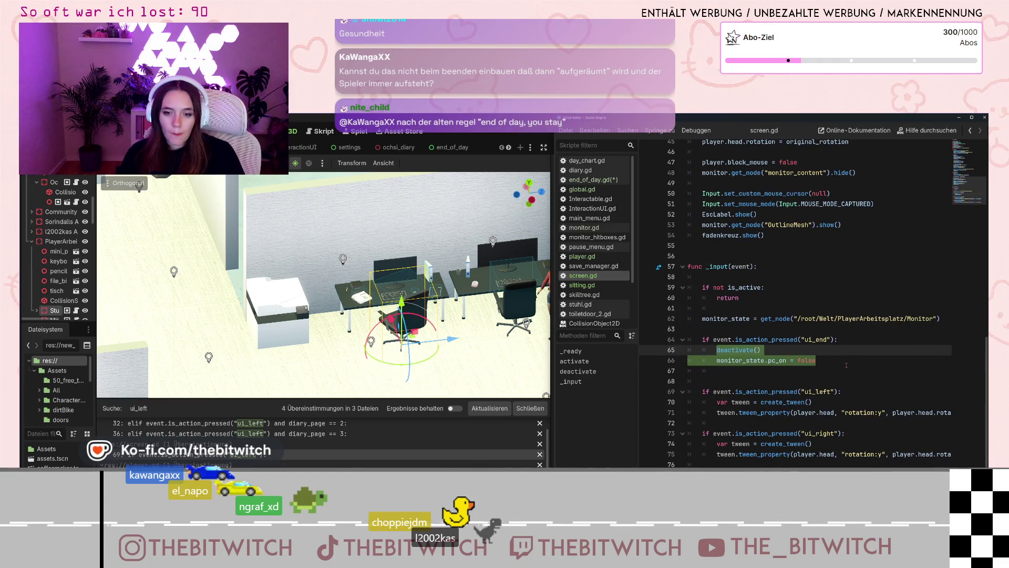
{"action": "scroll", "coordinate": [845, 368], "scroll_direction": "up", "scroll_amount": 15}
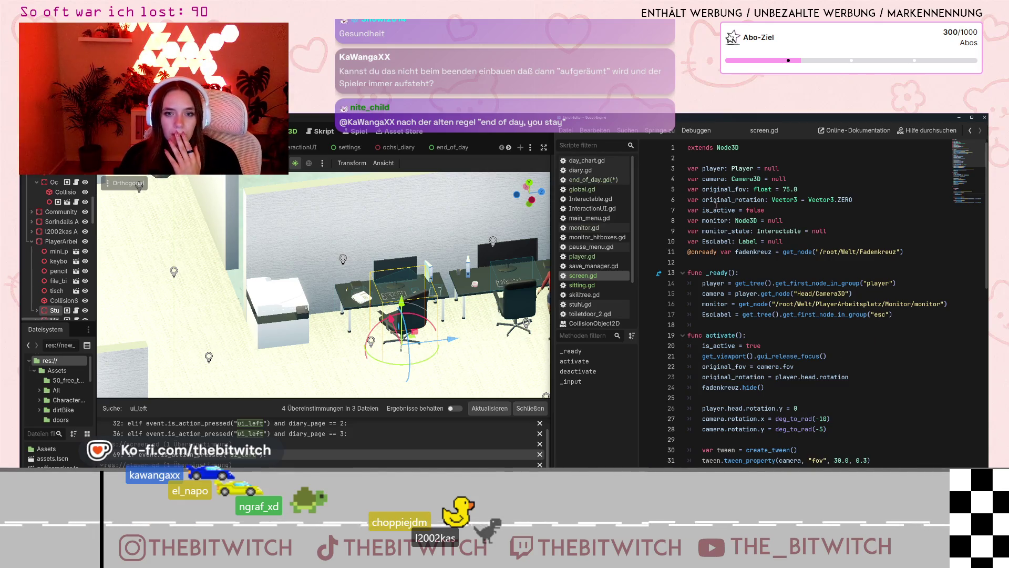
Step: Paste both lines after sitting._close_menu() in end_of_day.gd, fix the indent, and prefix deactivate() with 'screen.'
{"action": "scroll", "coordinate": [820, 295], "scroll_direction": "down", "scroll_amount": 6}
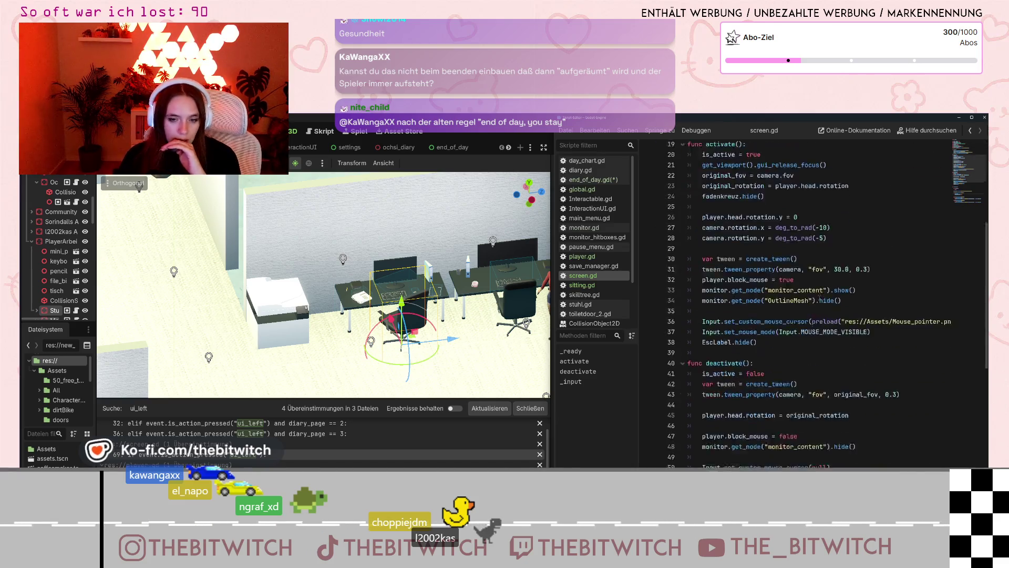
{"action": "scroll", "coordinate": [820, 295], "scroll_direction": "down", "scroll_amount": 9}
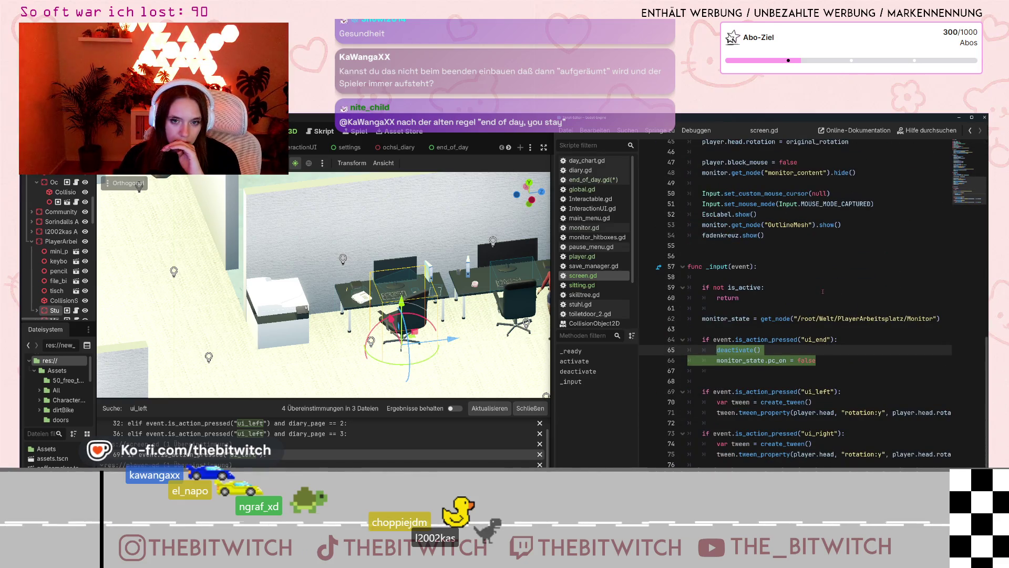
{"action": "left_click", "coordinate": [589, 179]}
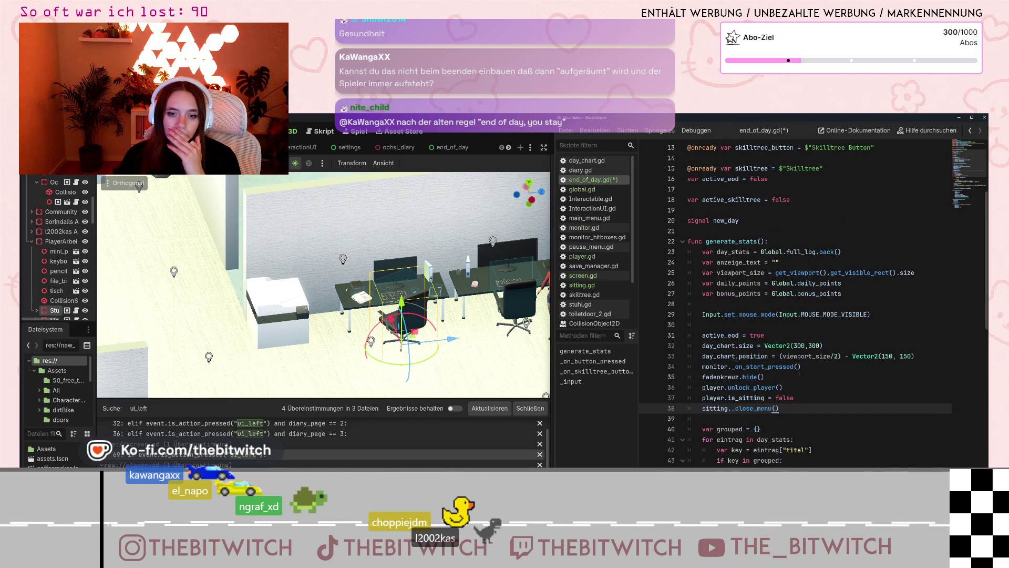
{"action": "key", "text": "ctrl+v"}
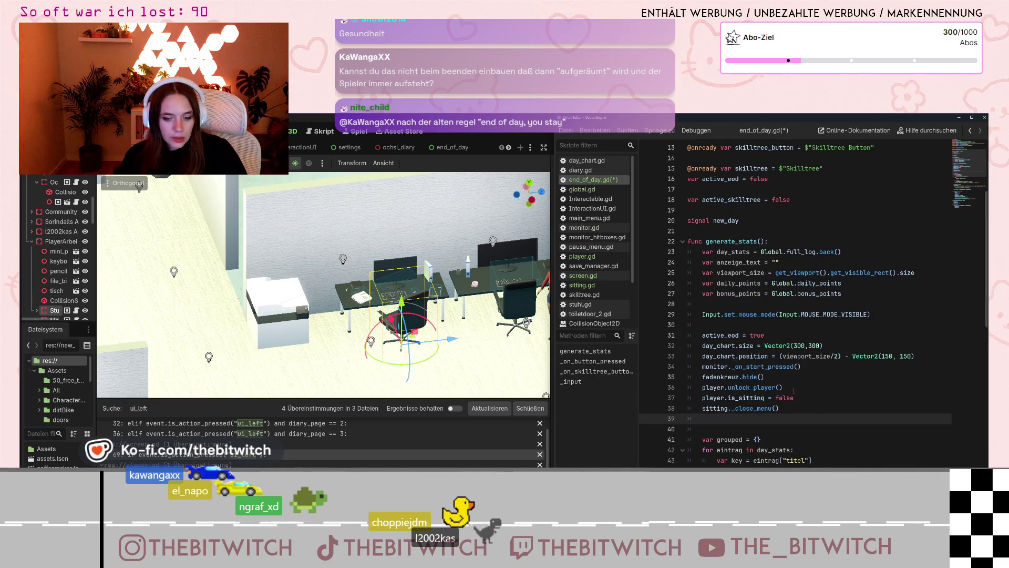
{"action": "key", "text": "BackSpace"}
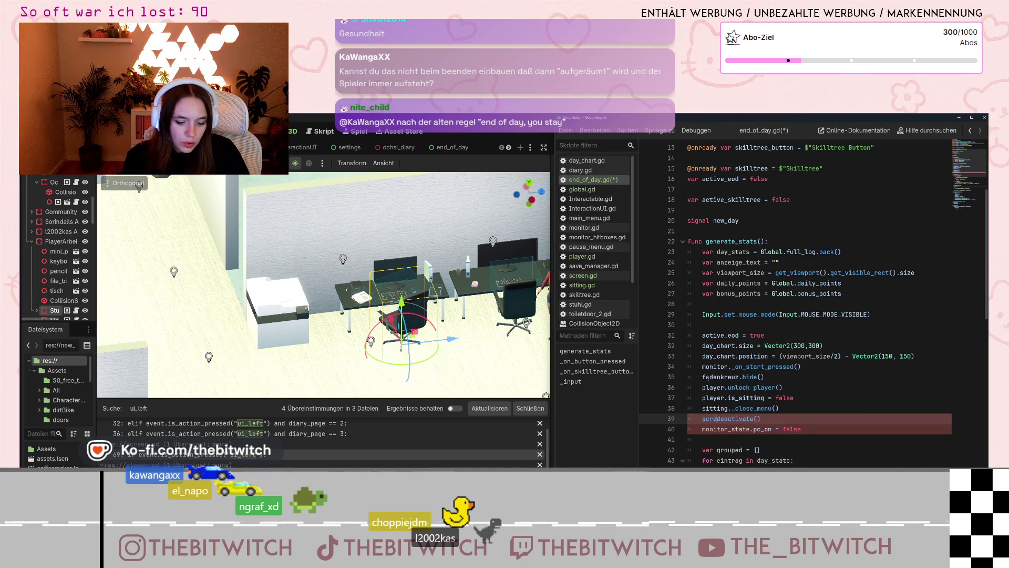
{"action": "type", "text": "reen."}
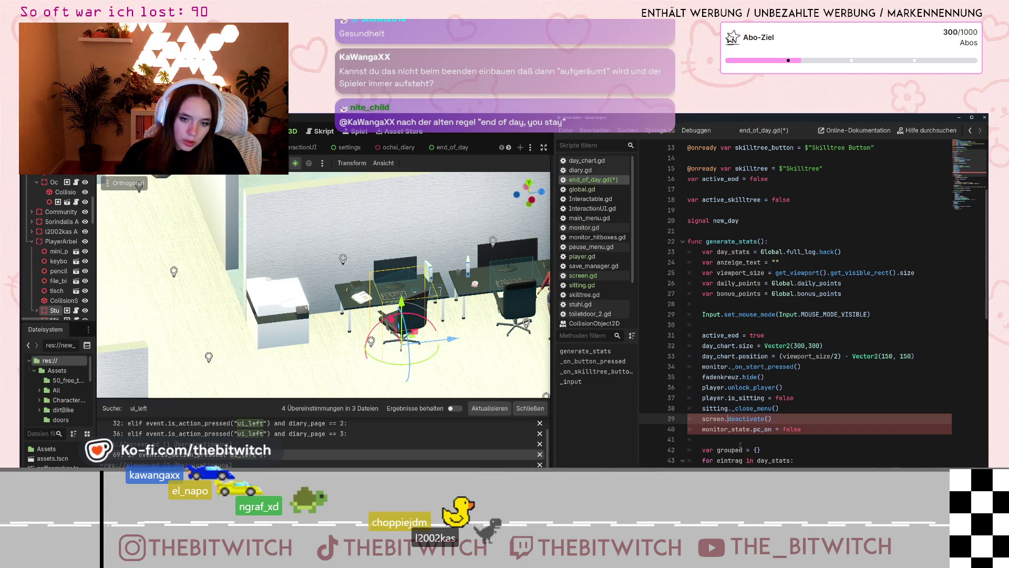
{"action": "scroll", "coordinate": [774, 258], "scroll_direction": "up", "scroll_amount": 4}
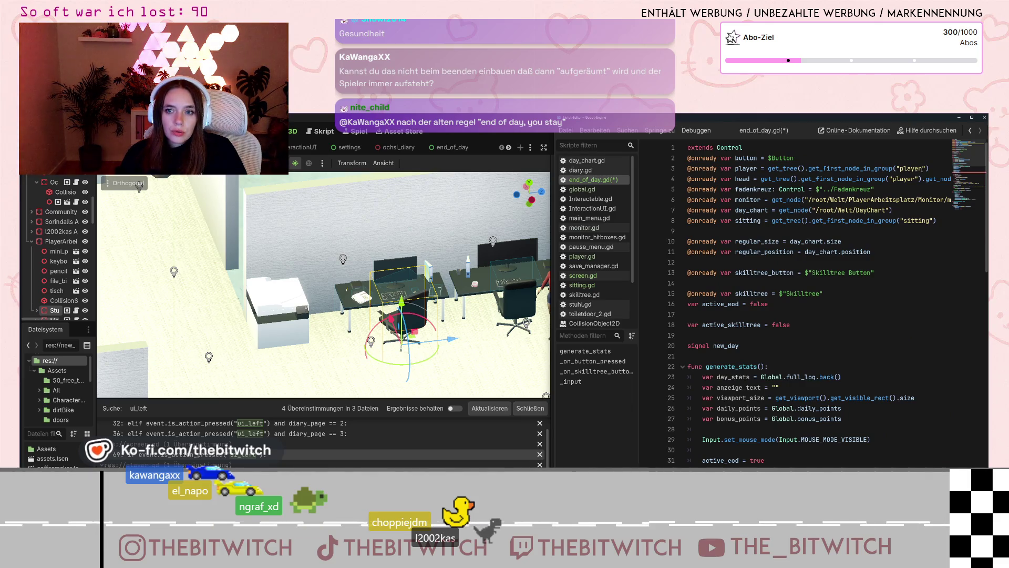
{"action": "mouse_move", "coordinate": [911, 211]}
{"action": "left_mouse_down"}
{"action": "mouse_move", "coordinate": [679, 207]}
{"action": "mouse_move", "coordinate": [949, 201]}
{"action": "mouse_move", "coordinate": [846, 200]}
{"action": "left_mouse_up"}
{"action": "left_click", "coordinate": [724, 200]}
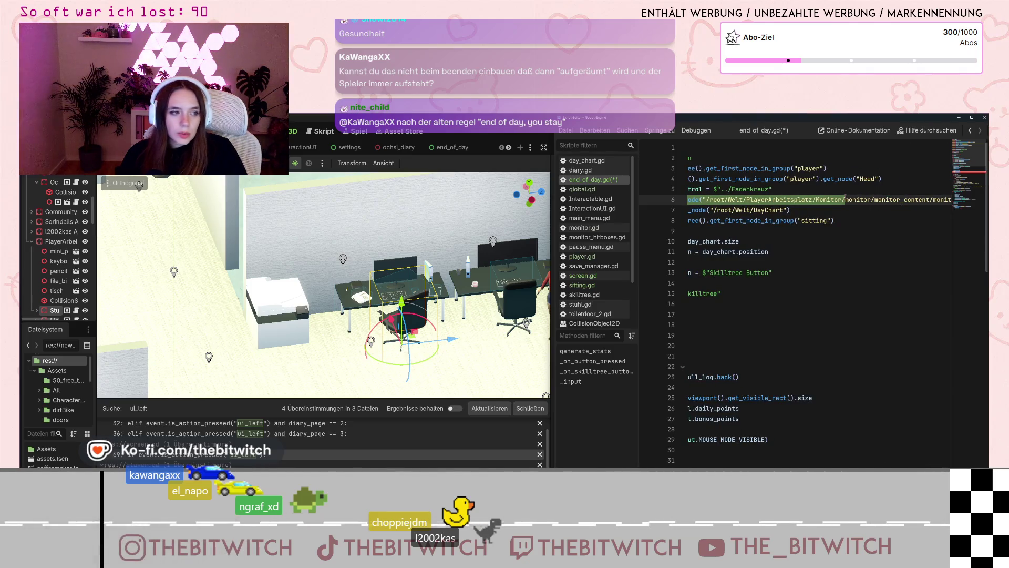
{"action": "scroll", "coordinate": [61, 292], "scroll_direction": "down", "scroll_amount": 2}
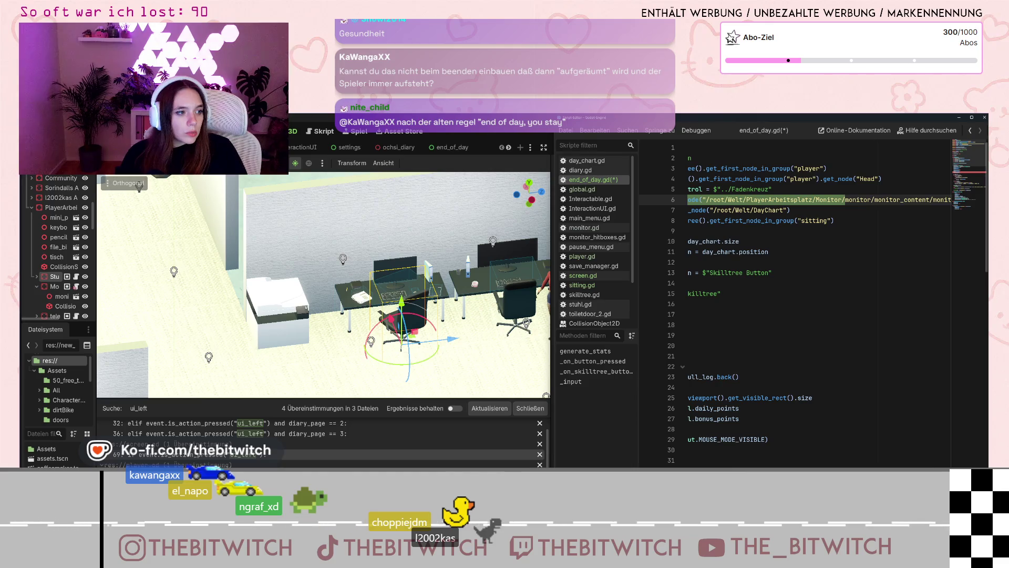
{"action": "left_click", "coordinate": [77, 287]}
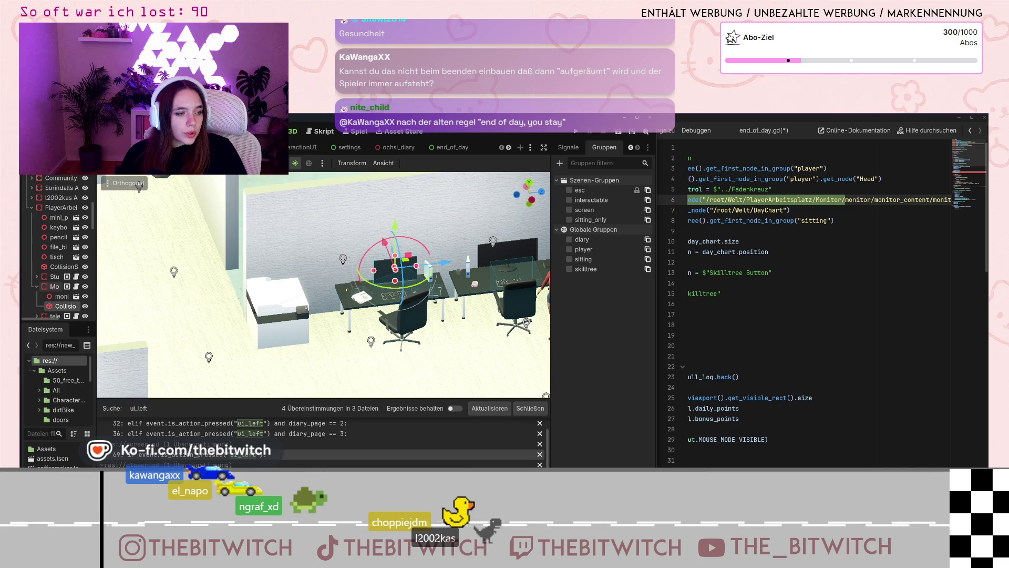
{"action": "left_click", "coordinate": [76, 298]}
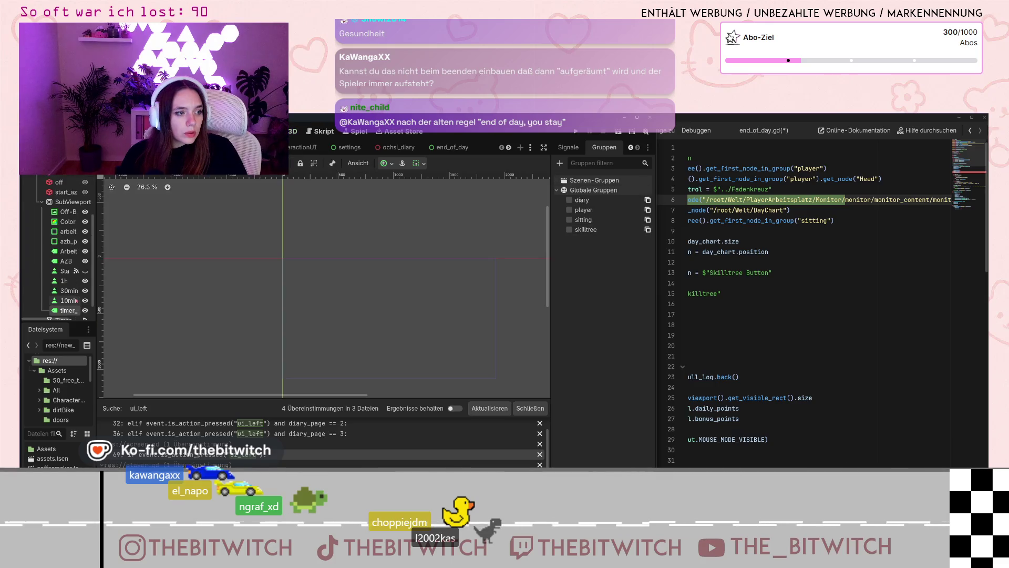
{"action": "scroll", "coordinate": [51, 245], "scroll_direction": "up", "scroll_amount": 2}
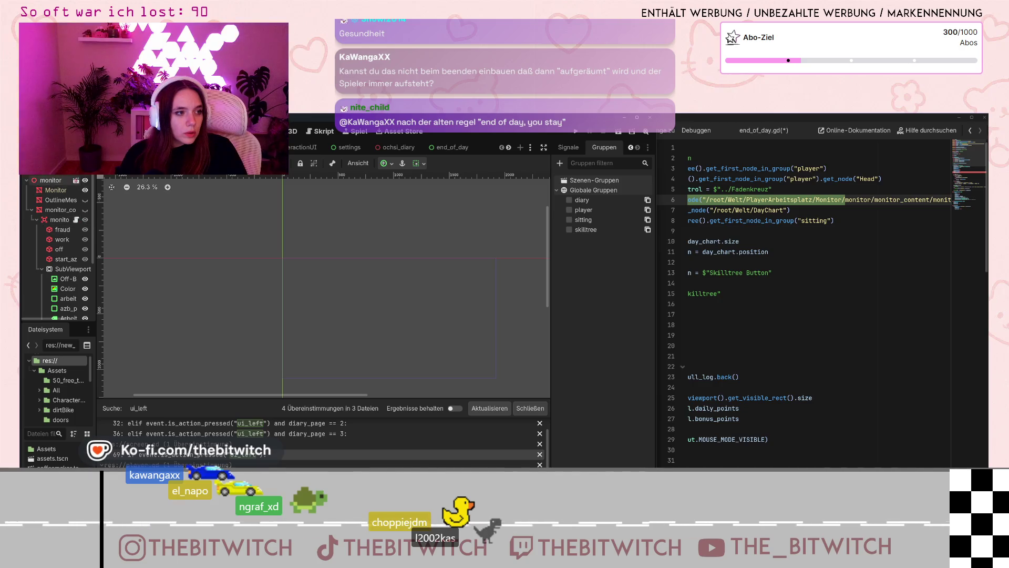
{"action": "scroll", "coordinate": [74, 247], "scroll_direction": "down", "scroll_amount": 5}
{"action": "scroll", "coordinate": [74, 252], "scroll_direction": "up", "scroll_amount": 5}
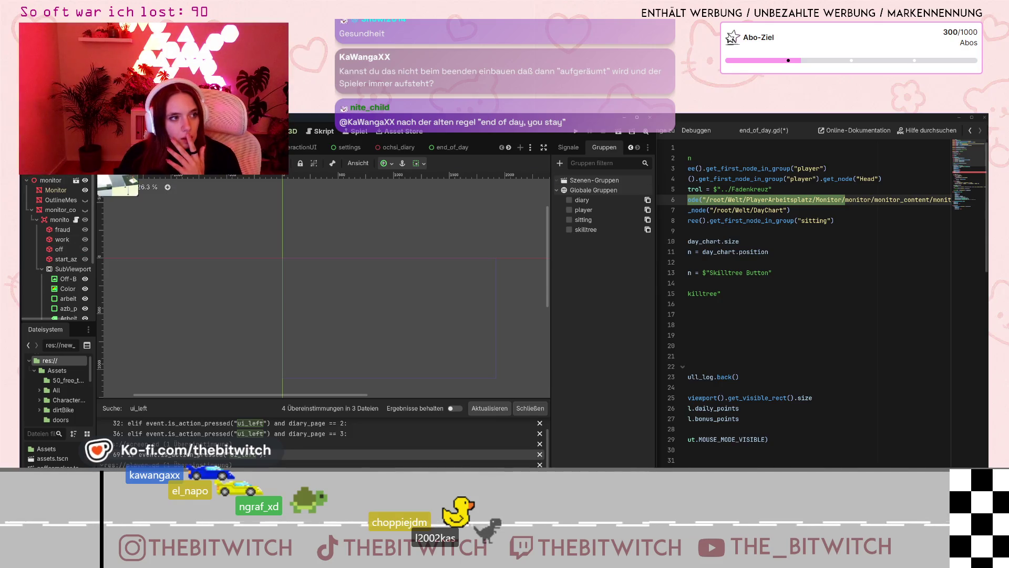
{"action": "key", "text": "ctrl+Tab"}
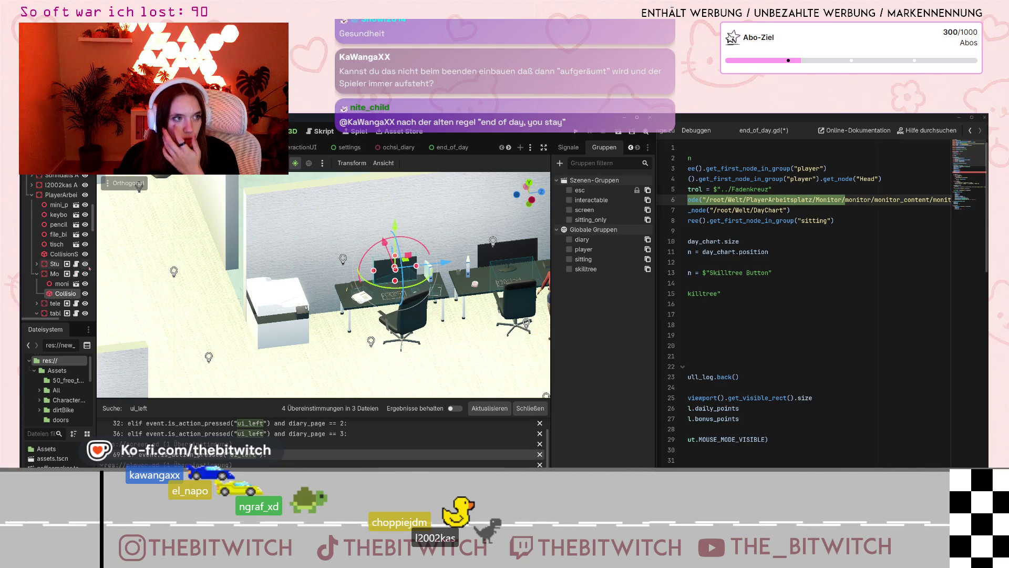
Step: Switch back to screen.gd and check the monitor node path on line 16
{"action": "left_click", "coordinate": [795, 321]}
{"action": "left_click", "coordinate": [582, 275]}
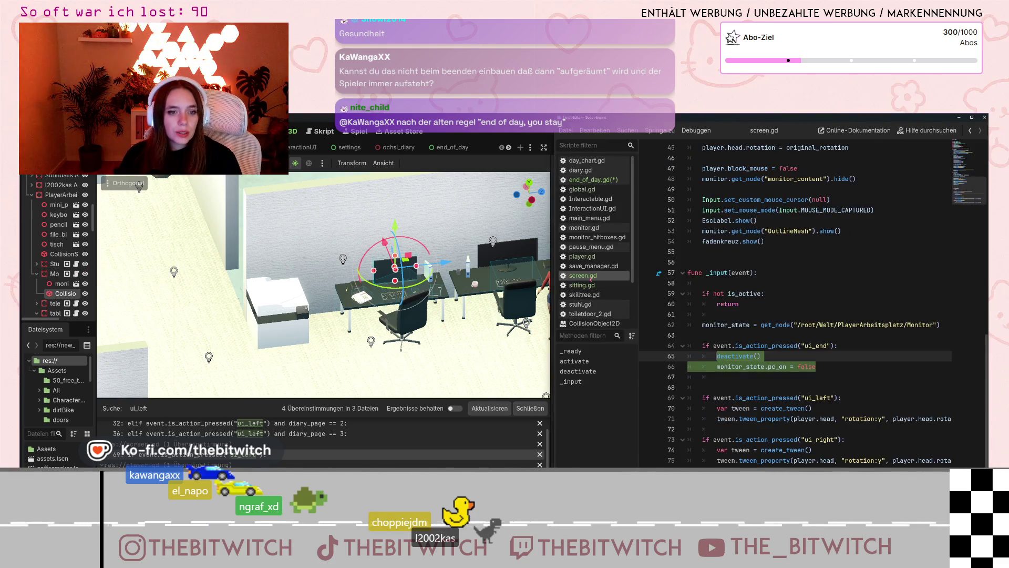
{"action": "scroll", "coordinate": [710, 287], "scroll_direction": "up", "scroll_amount": 4}
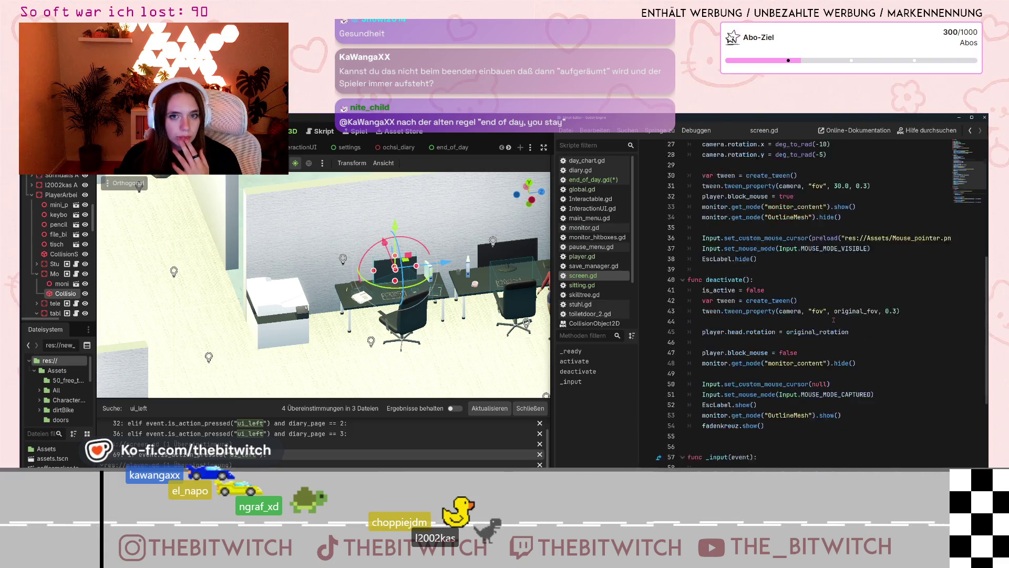
{"action": "scroll", "coordinate": [834, 317], "scroll_direction": "up", "scroll_amount": 5}
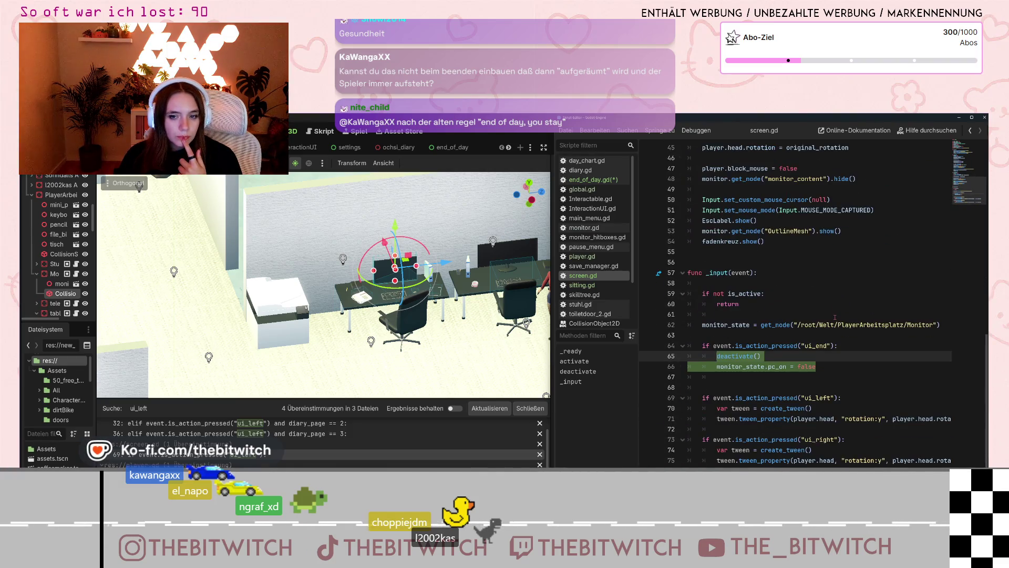
{"action": "scroll", "coordinate": [811, 290], "scroll_direction": "up", "scroll_amount": 6}
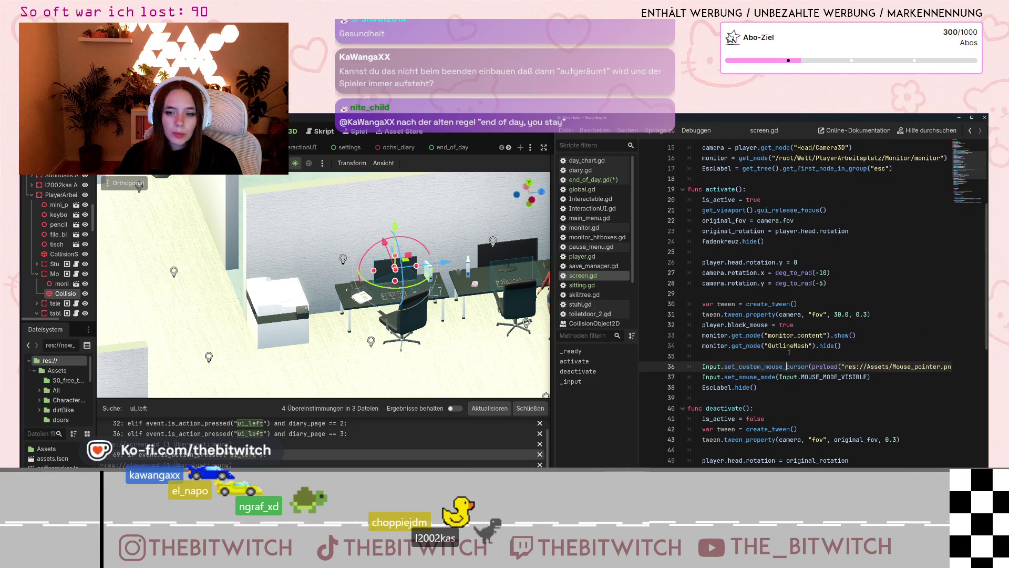
{"action": "left_click", "coordinate": [782, 303]}
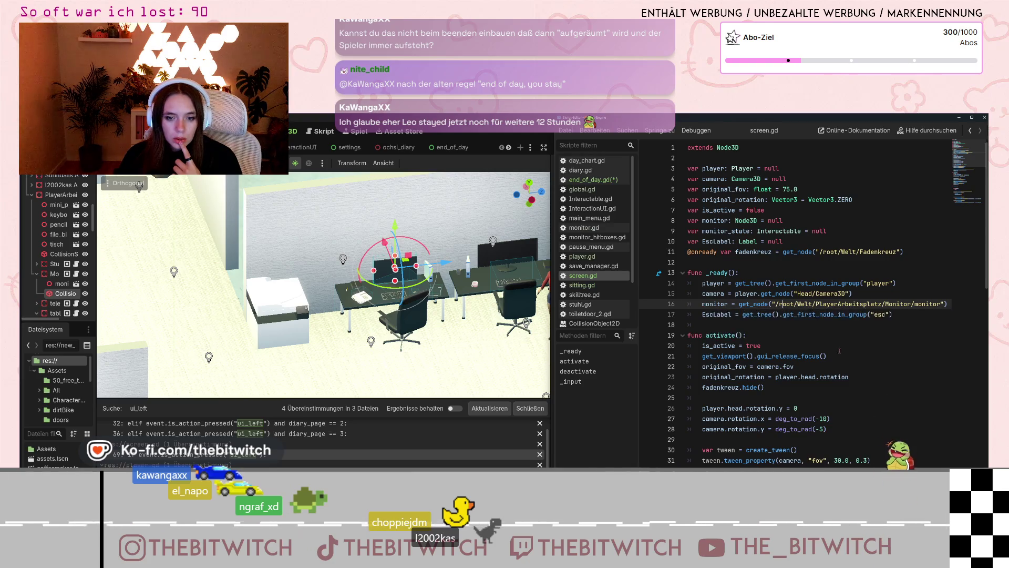
Step: Select line 62, the monitor_state = get_node(...) assignment in screen.gd
{"action": "scroll", "coordinate": [774, 333], "scroll_direction": "down", "scroll_amount": 1}
{"action": "scroll", "coordinate": [773, 333], "scroll_direction": "down", "scroll_amount": 5}
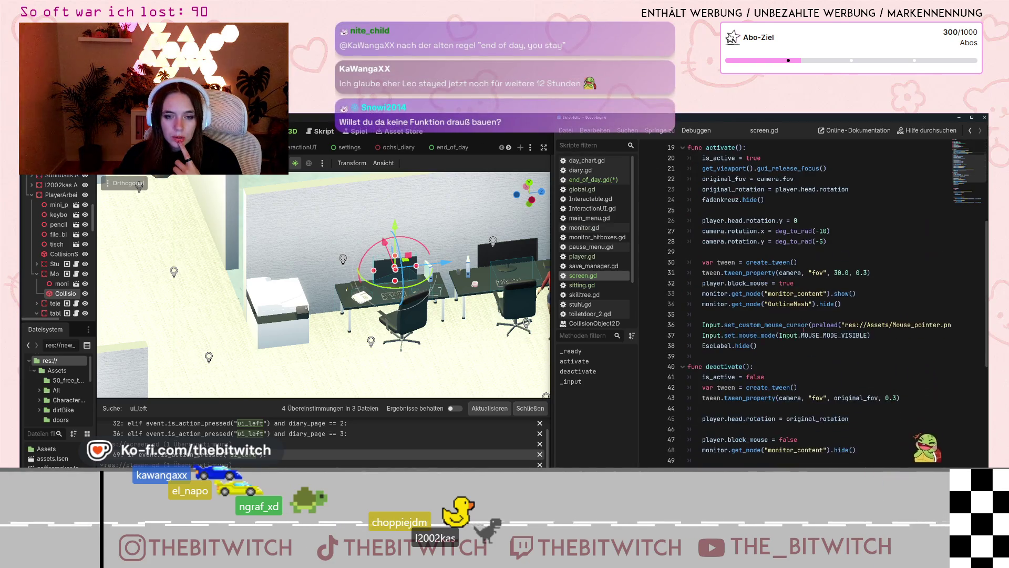
{"action": "scroll", "coordinate": [805, 327], "scroll_direction": "down", "scroll_amount": 4}
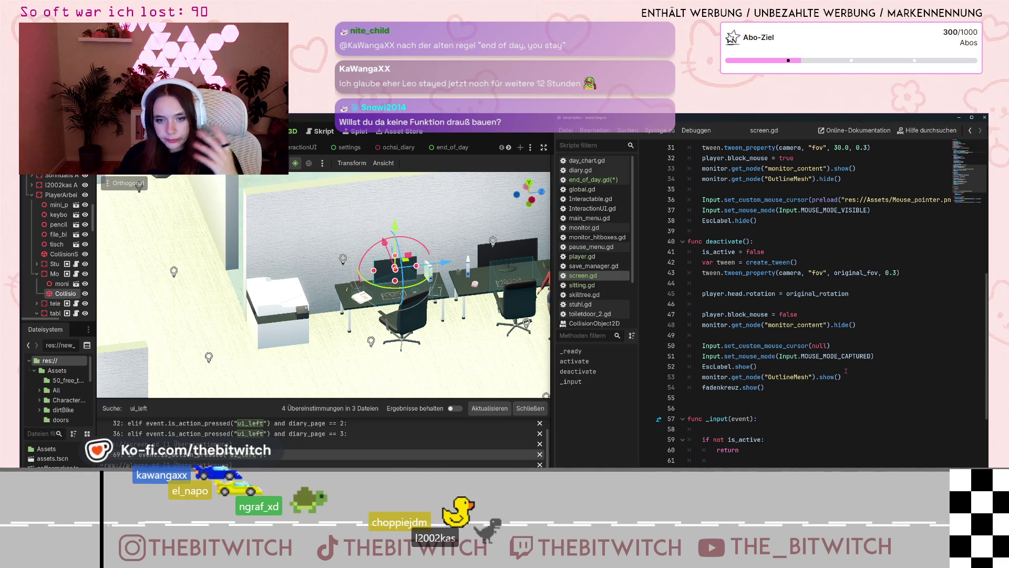
{"action": "scroll", "coordinate": [868, 365], "scroll_direction": "up", "scroll_amount": 3}
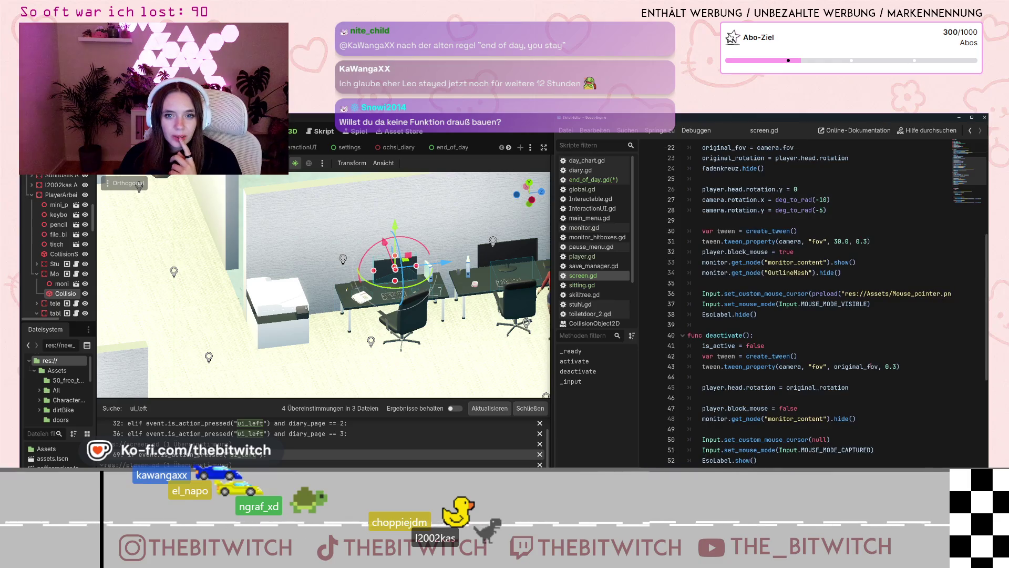
{"action": "scroll", "coordinate": [873, 367], "scroll_direction": "down", "scroll_amount": 8}
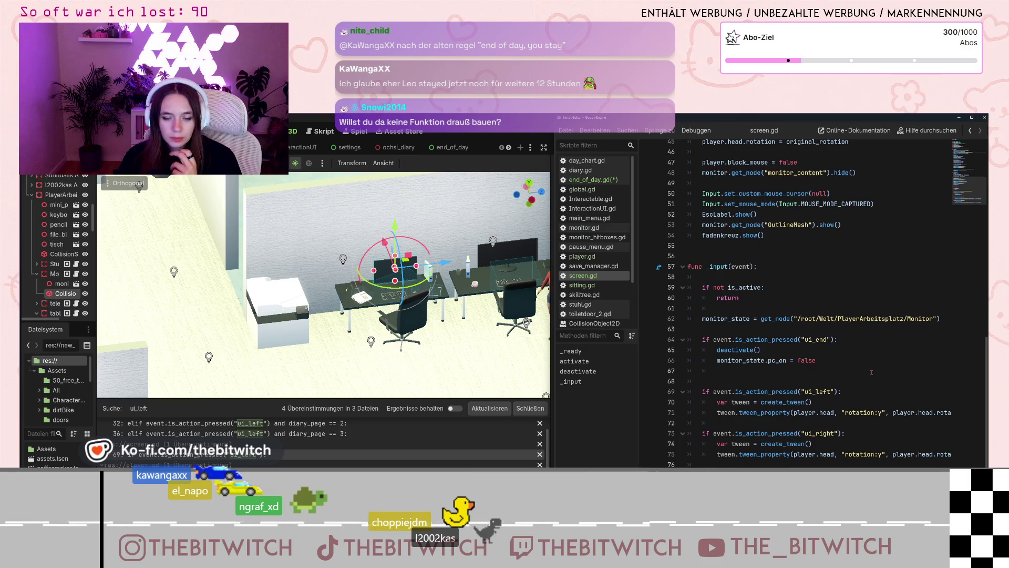
{"action": "scroll", "coordinate": [871, 372], "scroll_direction": "up", "scroll_amount": 3}
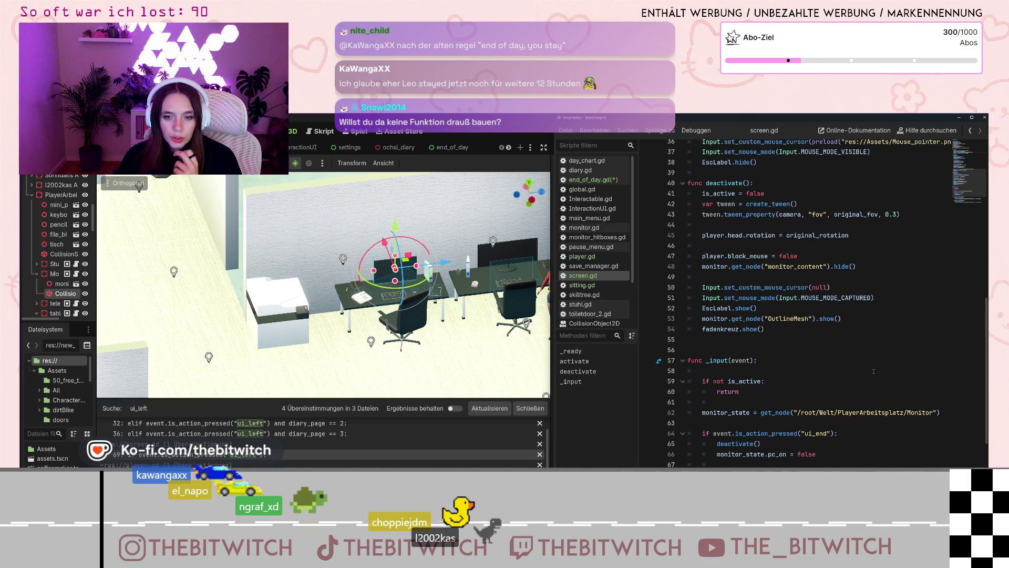
{"action": "left_click_drag", "start_coordinate": [701, 412], "coordinate": [949, 412]}
{"action": "key", "text": "ctrl+c"}
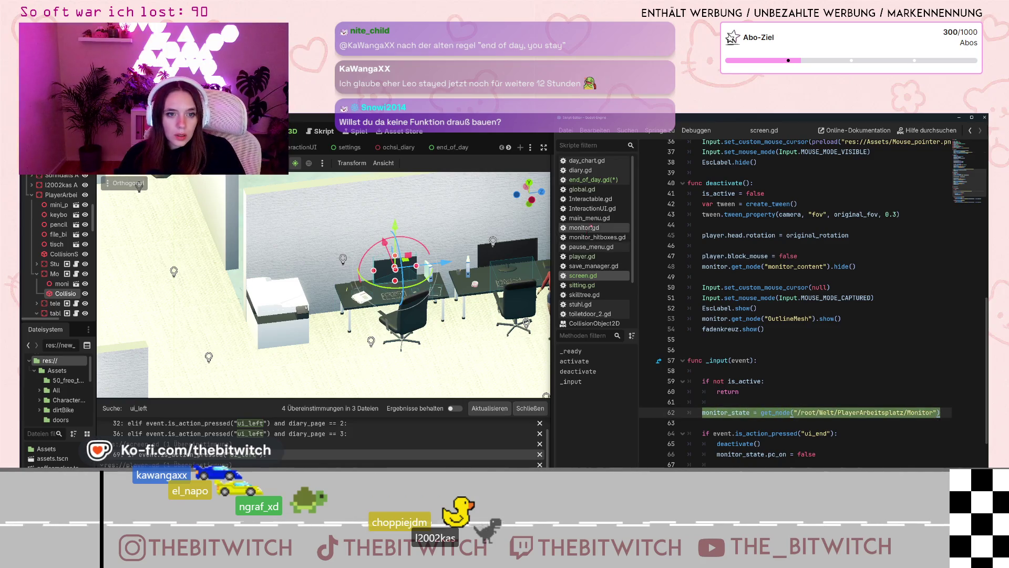
{"action": "left_click", "coordinate": [605, 179]}
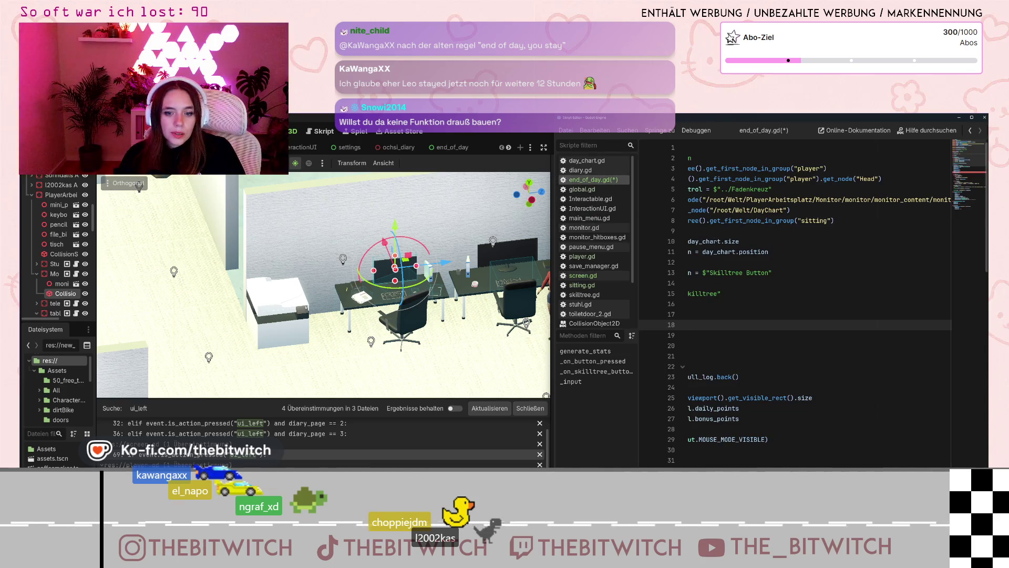
{"action": "left_click", "coordinate": [871, 220]}
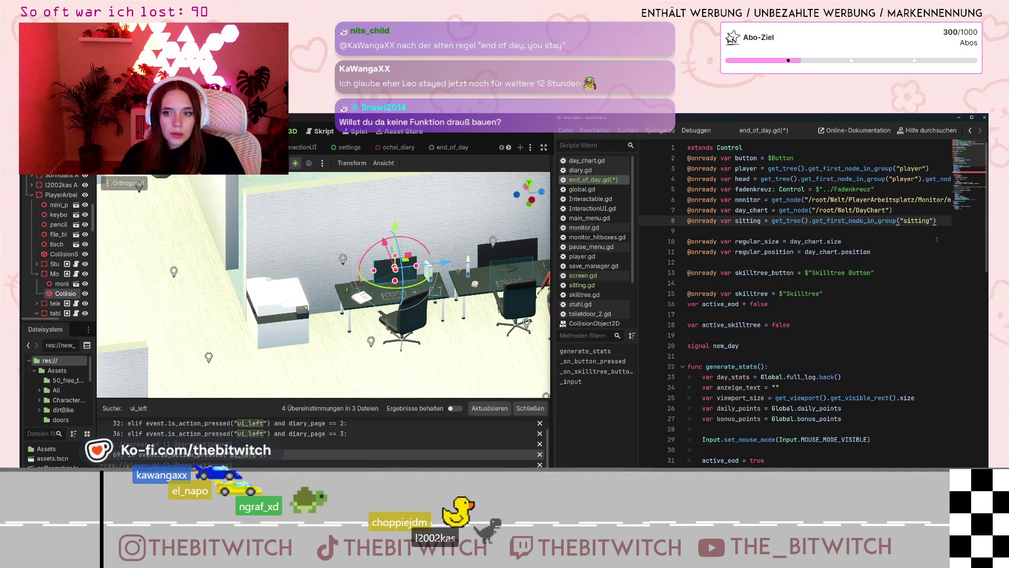
{"action": "key", "text": "End"}
{"action": "key", "text": "Return"}
{"action": "key", "text": "ctrl+v"}
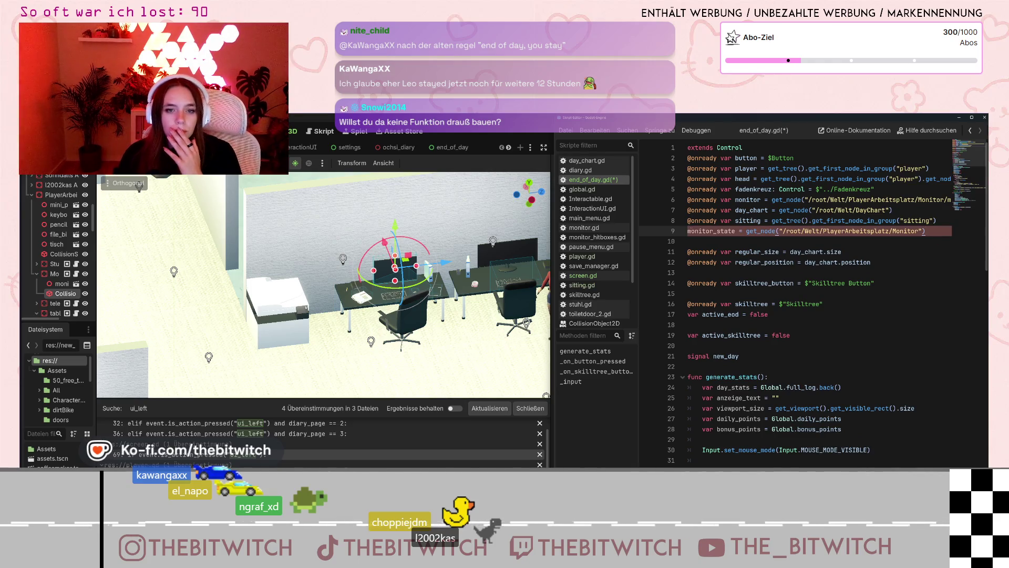
{"action": "key", "text": "Home"}
{"action": "type", "text": "@onrea"}
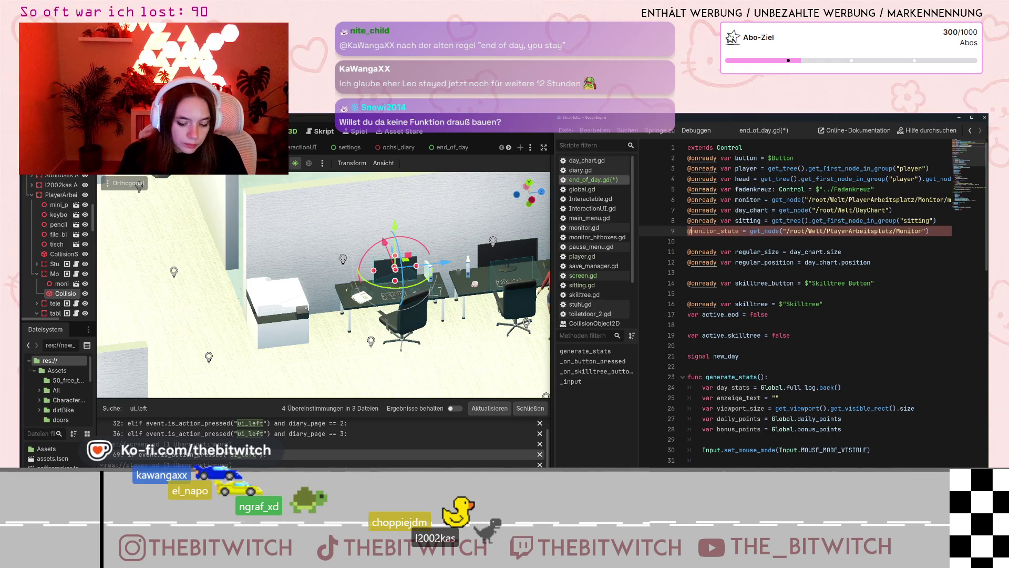
{"action": "type", "text": "dy v"}
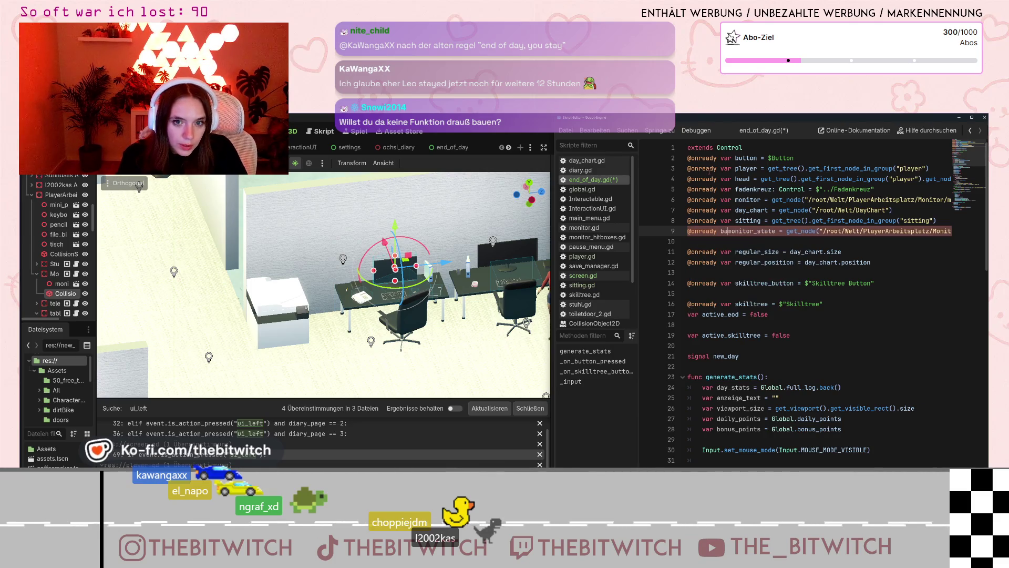
{"action": "type", "text": "ar"}
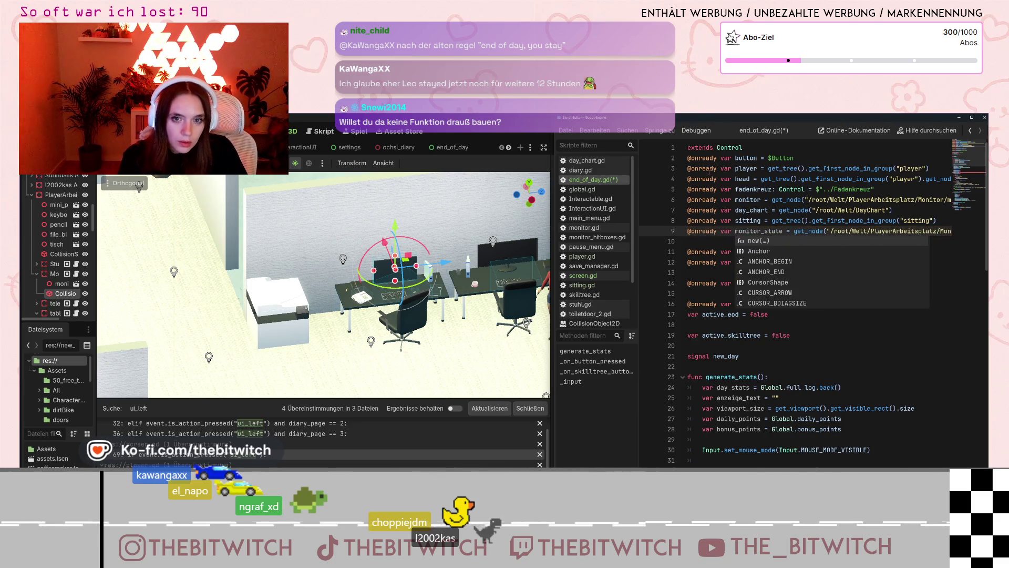
{"action": "left_click", "coordinate": [786, 335]}
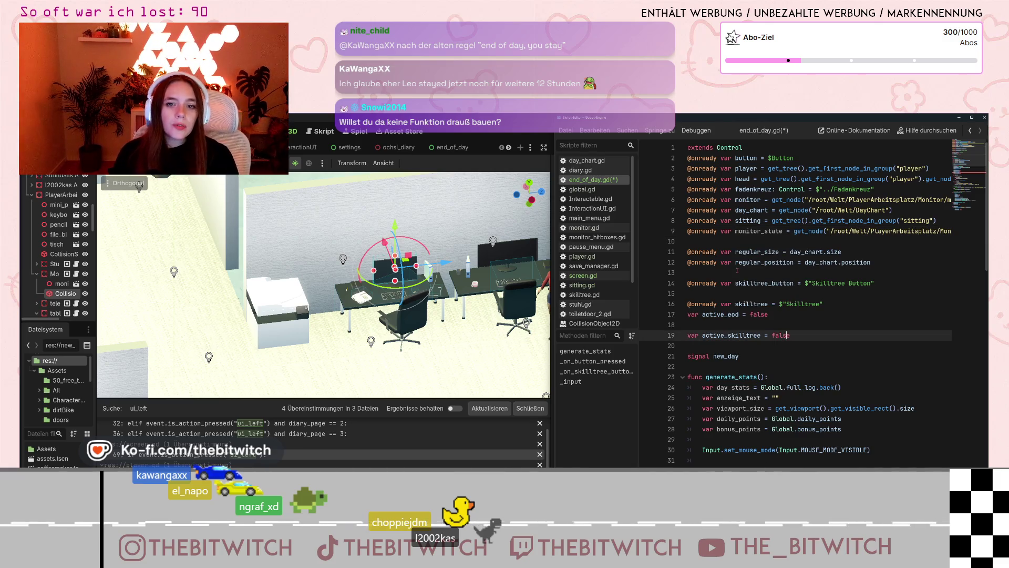
{"action": "left_click", "coordinate": [584, 276]}
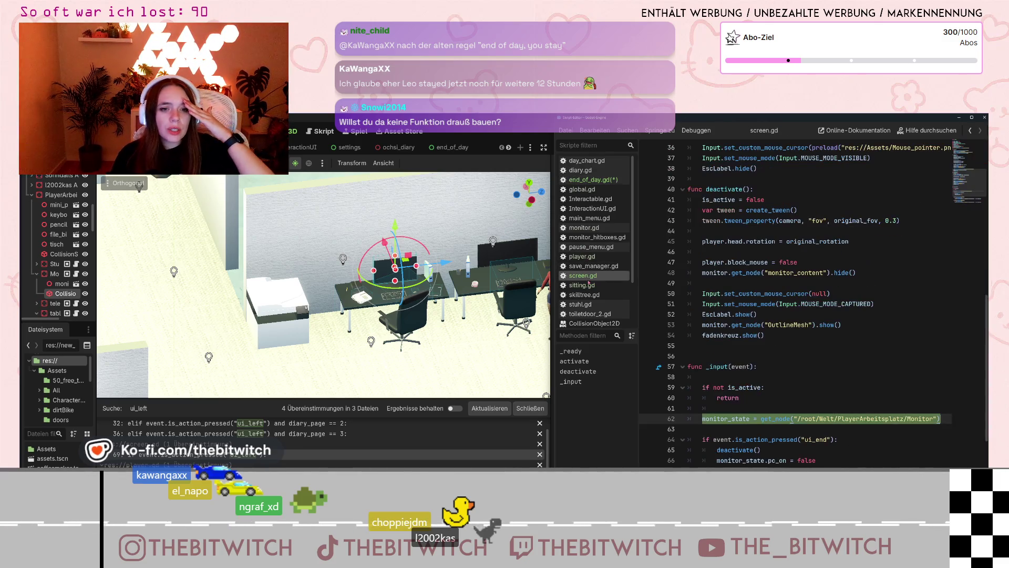
Step: Reveal screen.gd's folder in the FileSystem dock using 'Im Dateisystem anzeigen'
{"action": "right_click", "coordinate": [600, 277]}
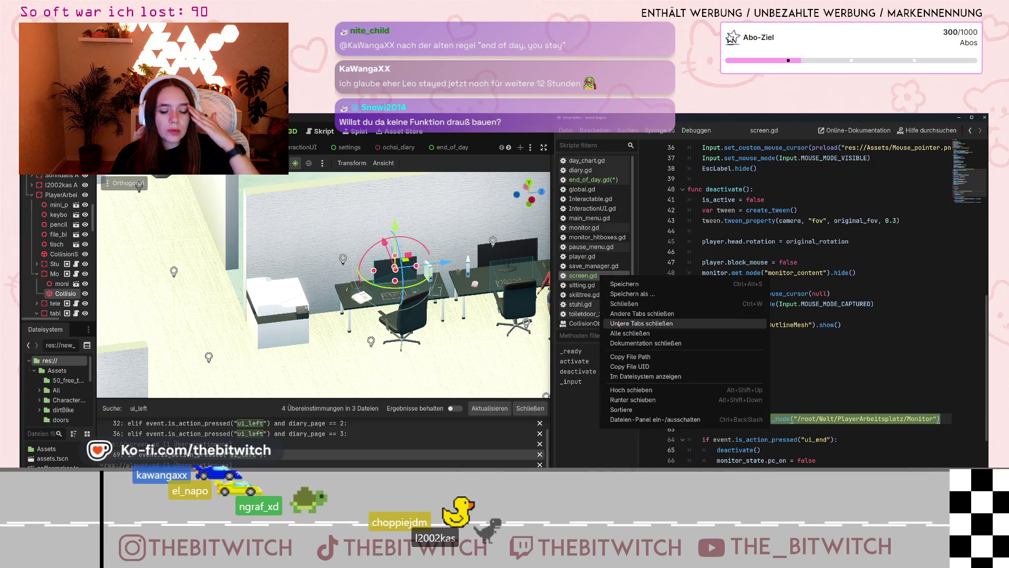
{"action": "left_click", "coordinate": [649, 376]}
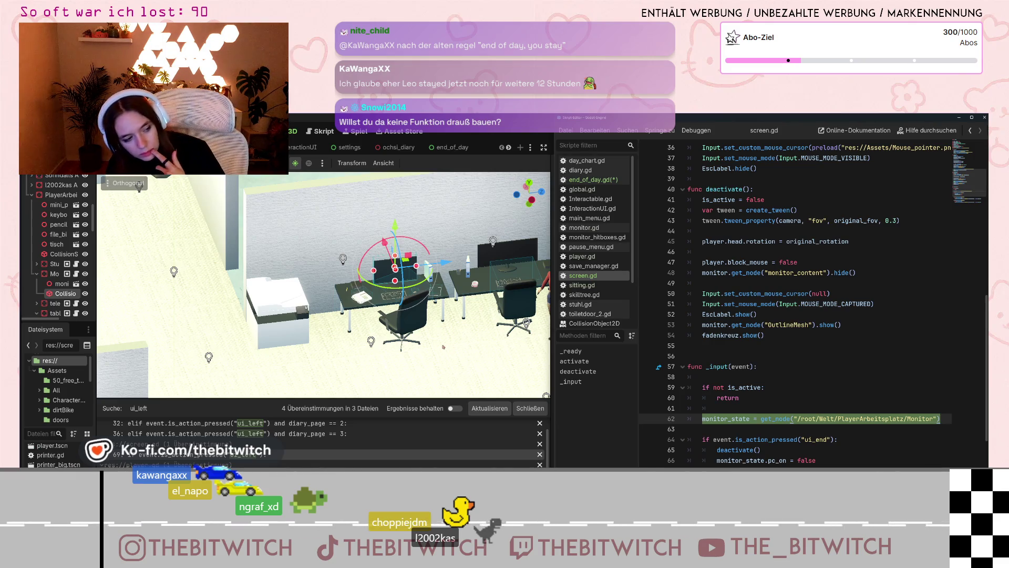
{"action": "right_click", "coordinate": [606, 280]}
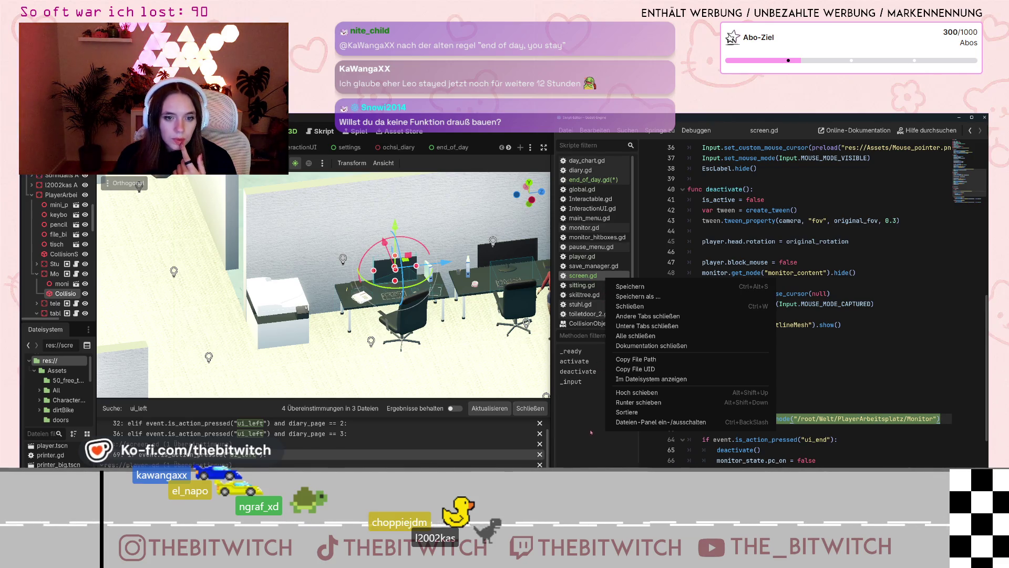
{"action": "left_click", "coordinate": [482, 432]}
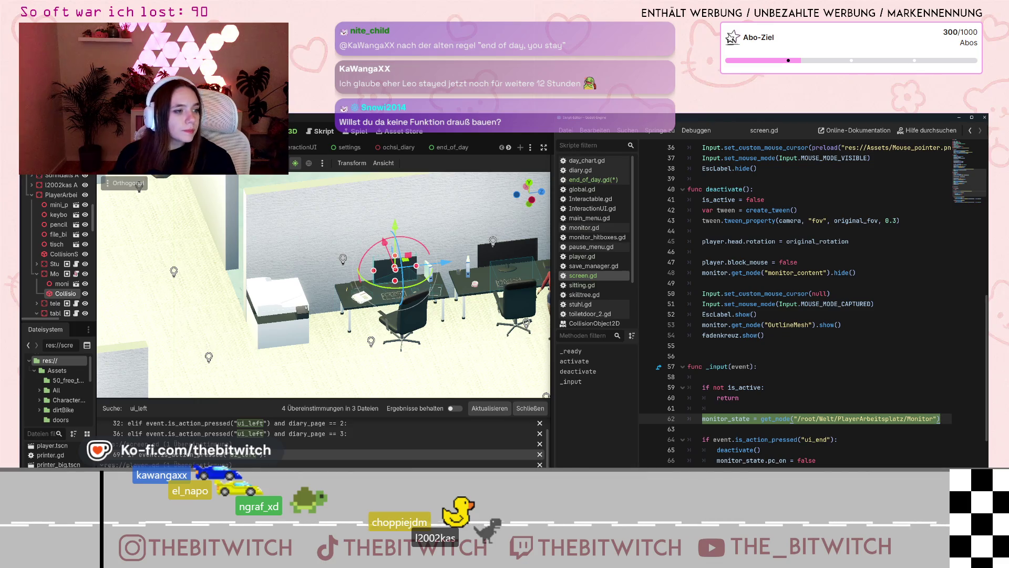
{"action": "left_click", "coordinate": [35, 274]}
Step: Expand the office scene tree, select the monitor instance and open its scene for editing
{"action": "left_click", "coordinate": [37, 273]}
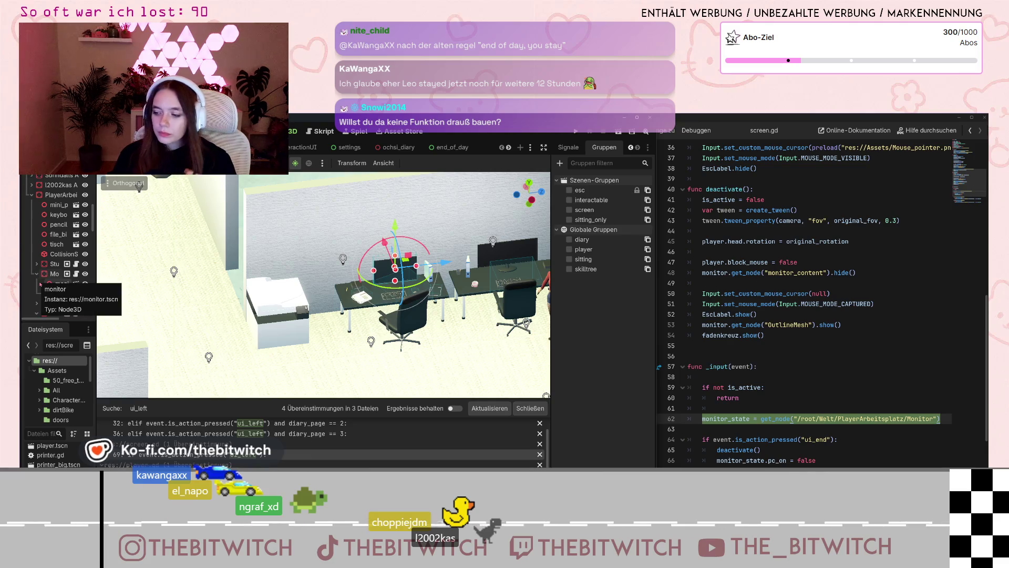
{"action": "left_click", "coordinate": [41, 284]}
{"action": "left_click", "coordinate": [49, 274]}
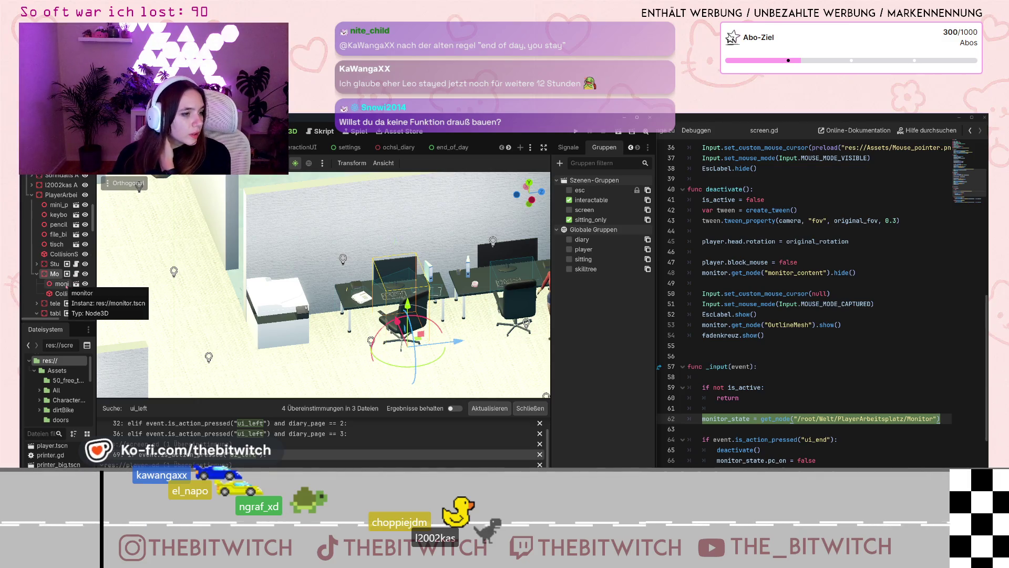
{"action": "left_click", "coordinate": [69, 284]}
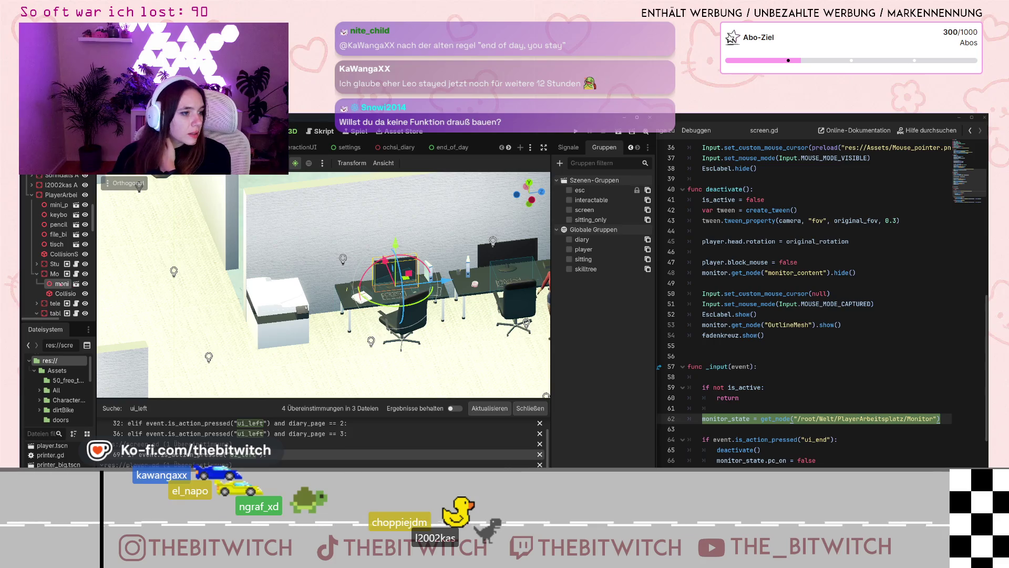
{"action": "left_click", "coordinate": [77, 284]}
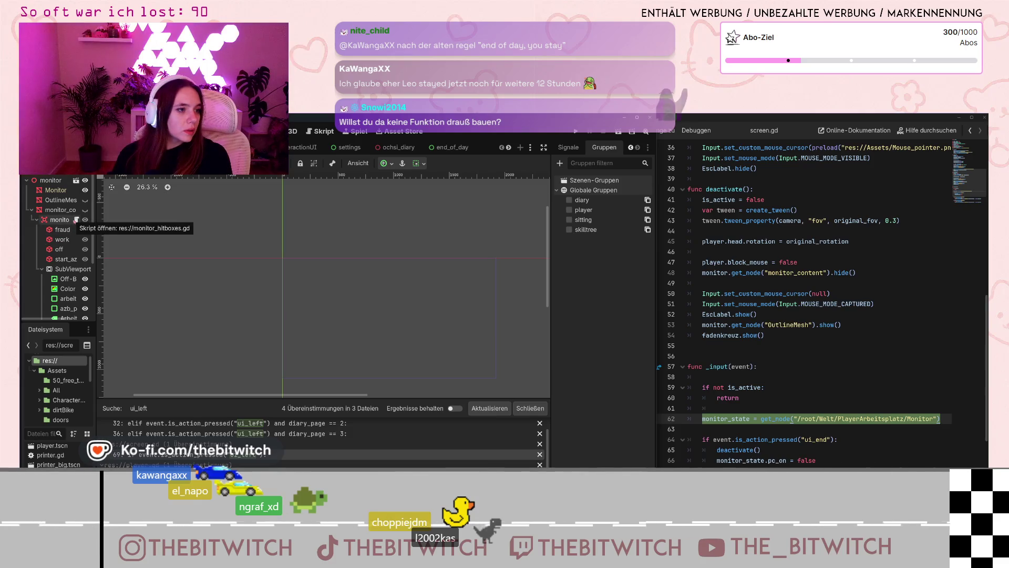
Step: Scroll the open scene tabs right and back left to look through them
{"action": "scroll", "coordinate": [49, 234], "scroll_direction": "down", "scroll_amount": 3}
{"action": "scroll", "coordinate": [49, 235], "scroll_direction": "up", "scroll_amount": 3}
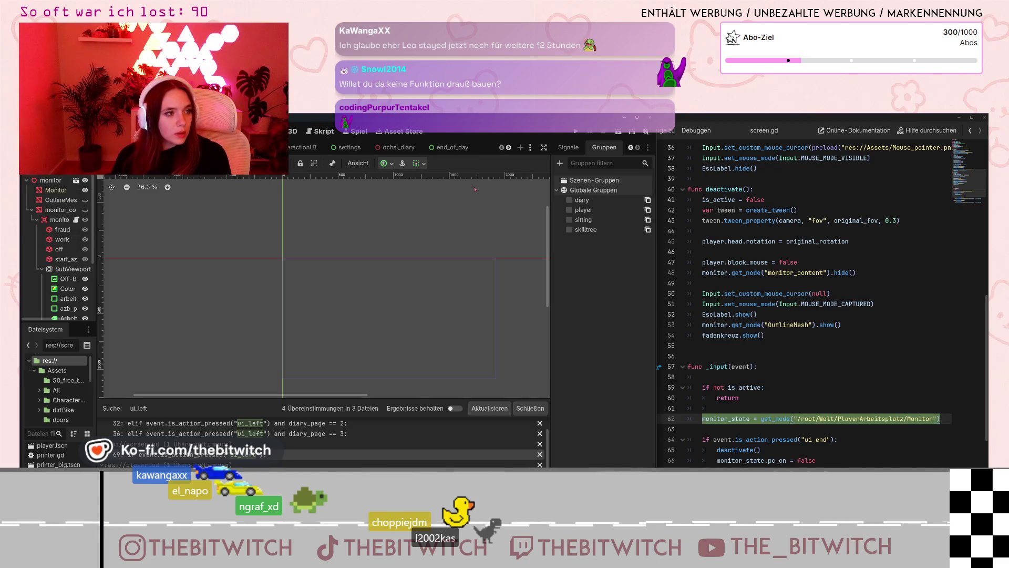
{"action": "left_click", "coordinate": [508, 147]}
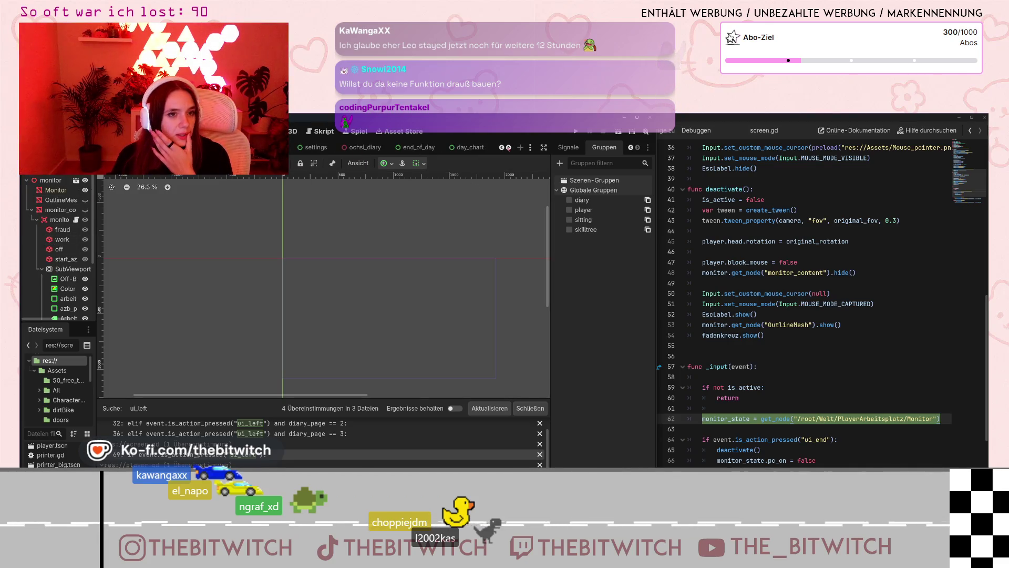
{"action": "left_click", "coordinate": [509, 147]}
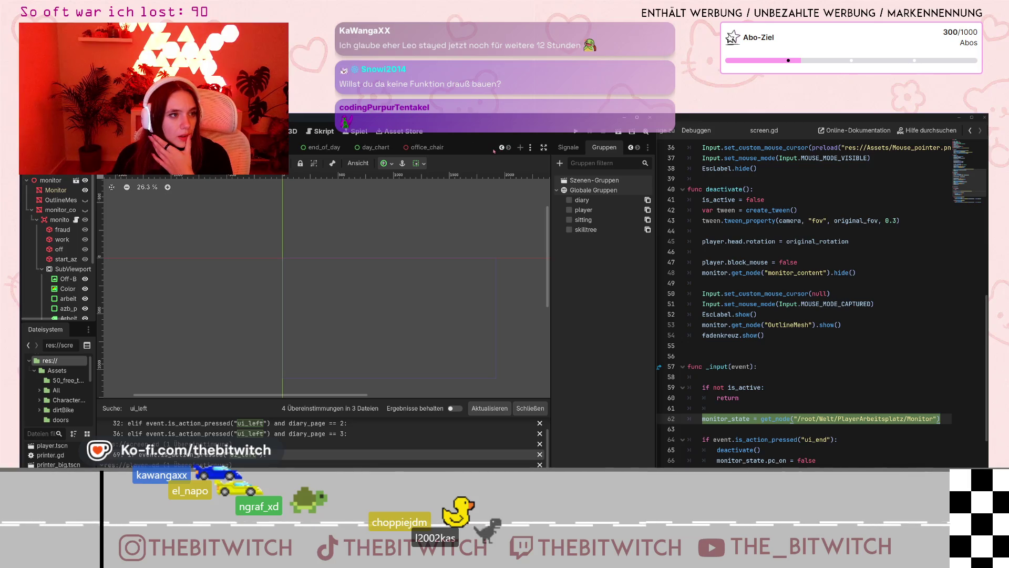
{"action": "left_click", "coordinate": [501, 147]}
{"action": "left_click", "coordinate": [500, 147]}
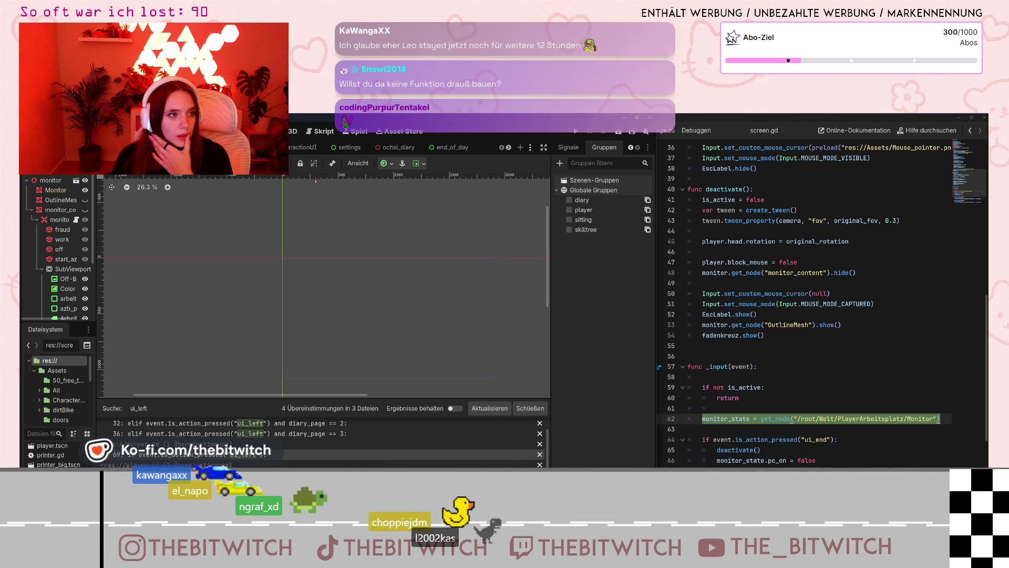
{"action": "scroll", "coordinate": [65, 226], "scroll_direction": "down", "scroll_amount": 3}
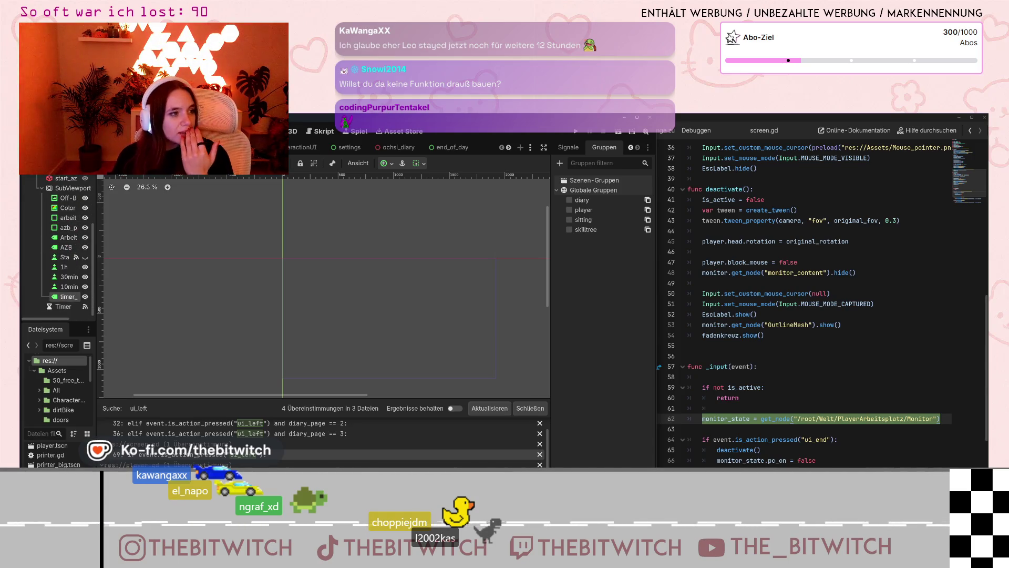
Step: Open and close the scene tree filter menu, then bring the screen.gd script editor forward
{"action": "left_click", "coordinate": [86, 168]}
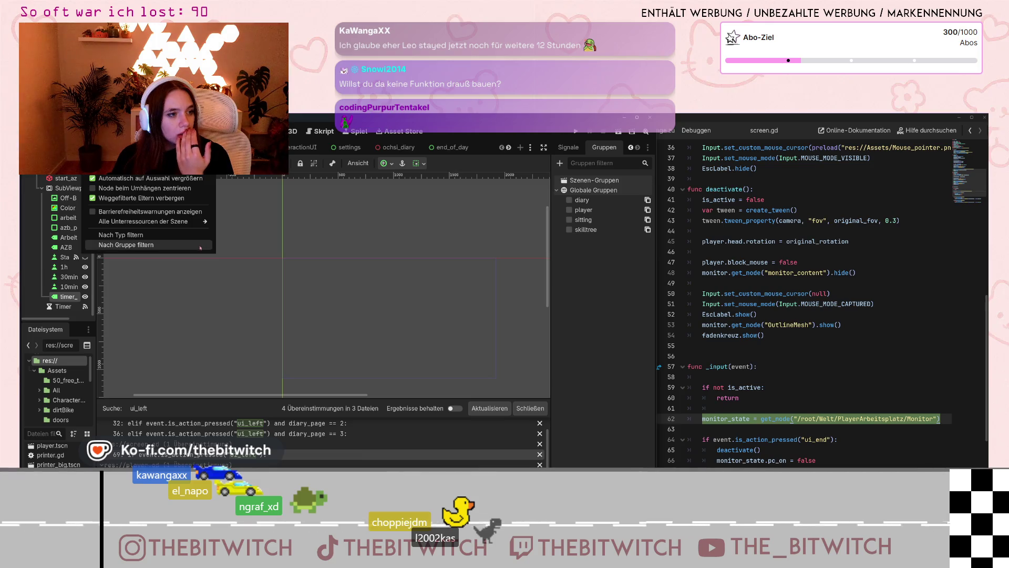
{"action": "mouse_move", "coordinate": [206, 222]}
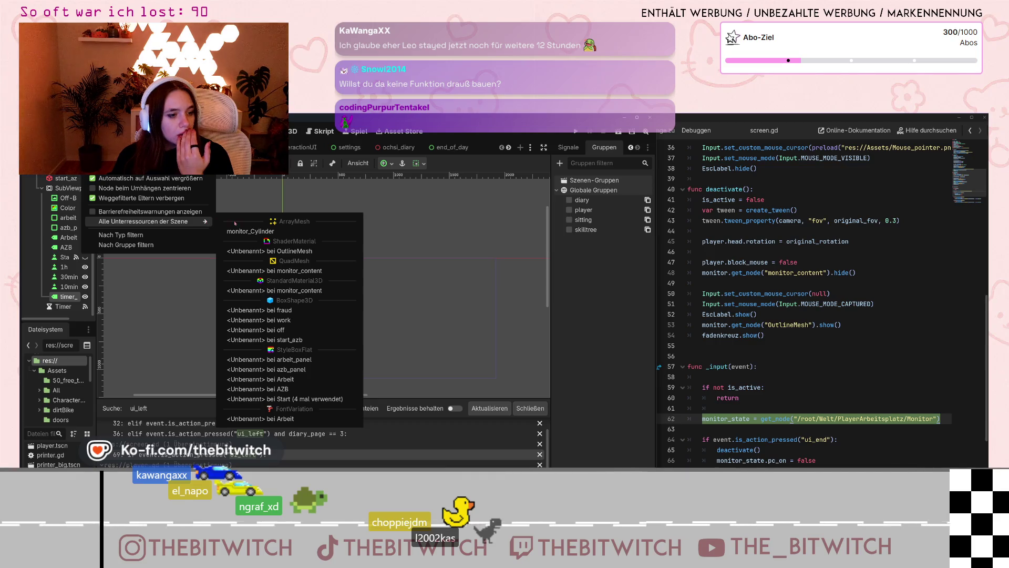
{"action": "left_click", "coordinate": [419, 237]}
{"action": "left_click", "coordinate": [736, 345]}
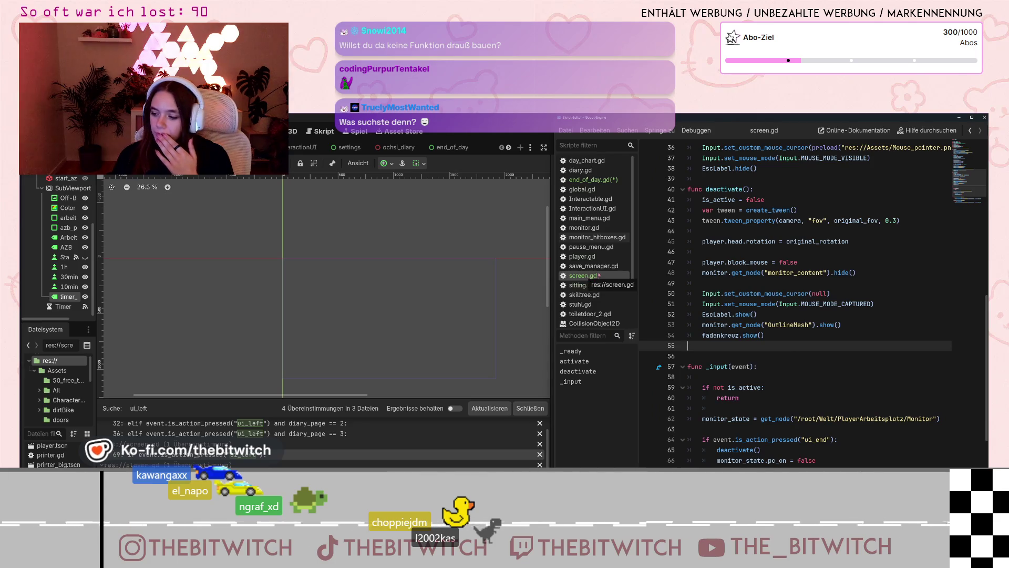
Step: Replace the bottom search results with the Debugger panel via F5, keeping screen.gd open
{"action": "key", "text": "Up"}
{"action": "key", "text": "Up"}
{"action": "key", "text": "Up"}
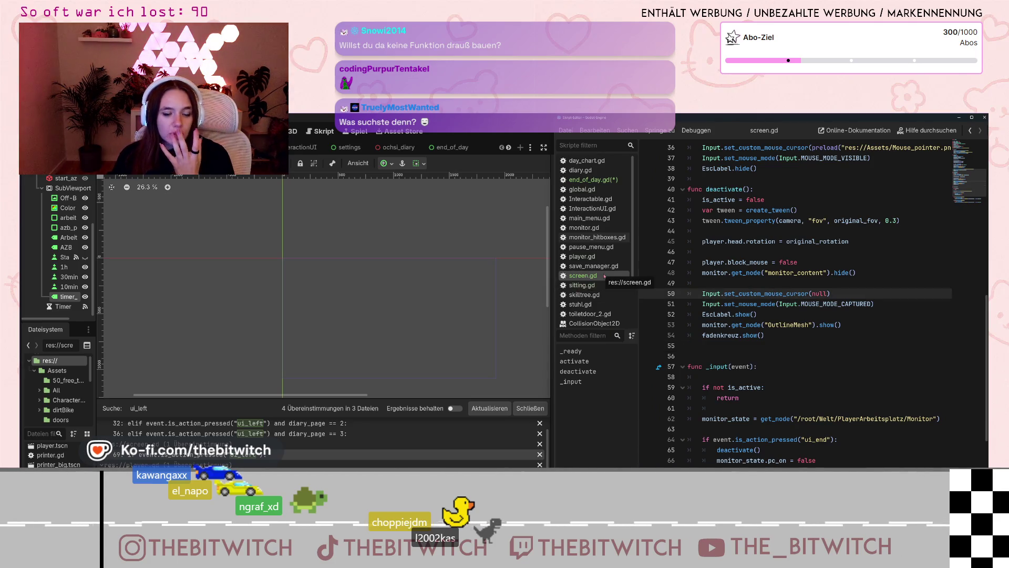
{"action": "right_click", "coordinate": [605, 275]}
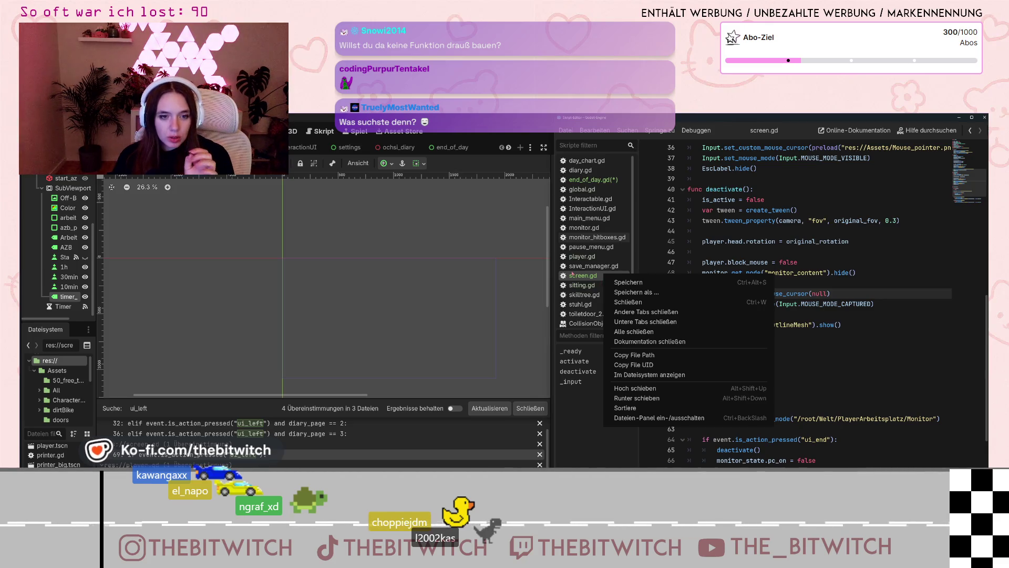
{"action": "left_click", "coordinate": [572, 274]}
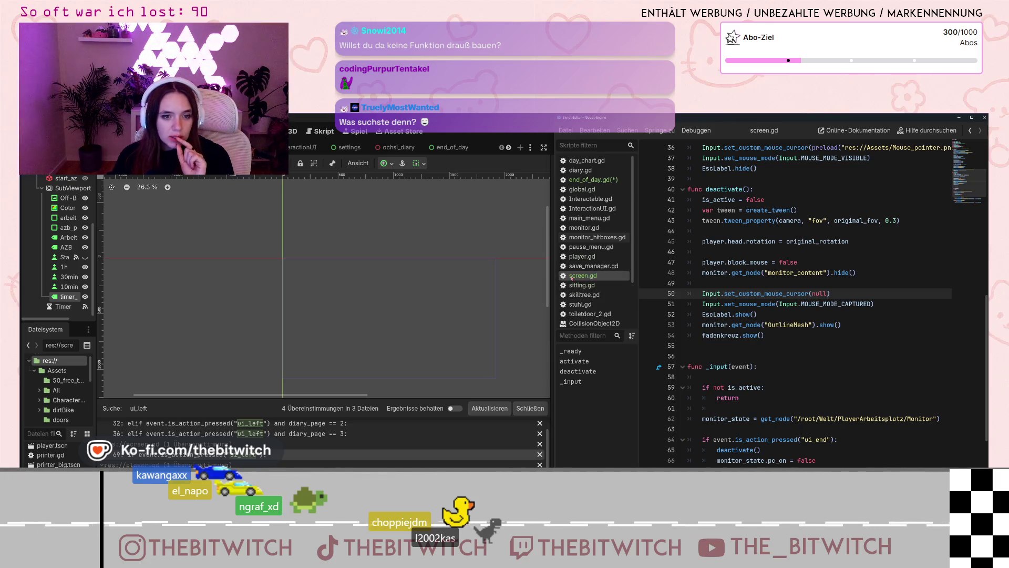
{"action": "left_click", "coordinate": [659, 131]}
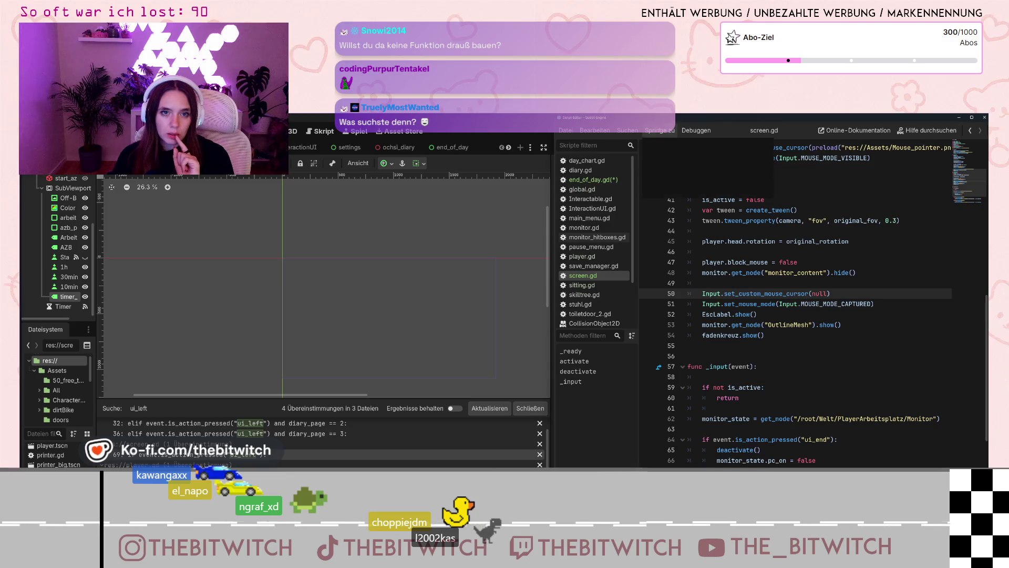
{"action": "left_click", "coordinate": [697, 285]}
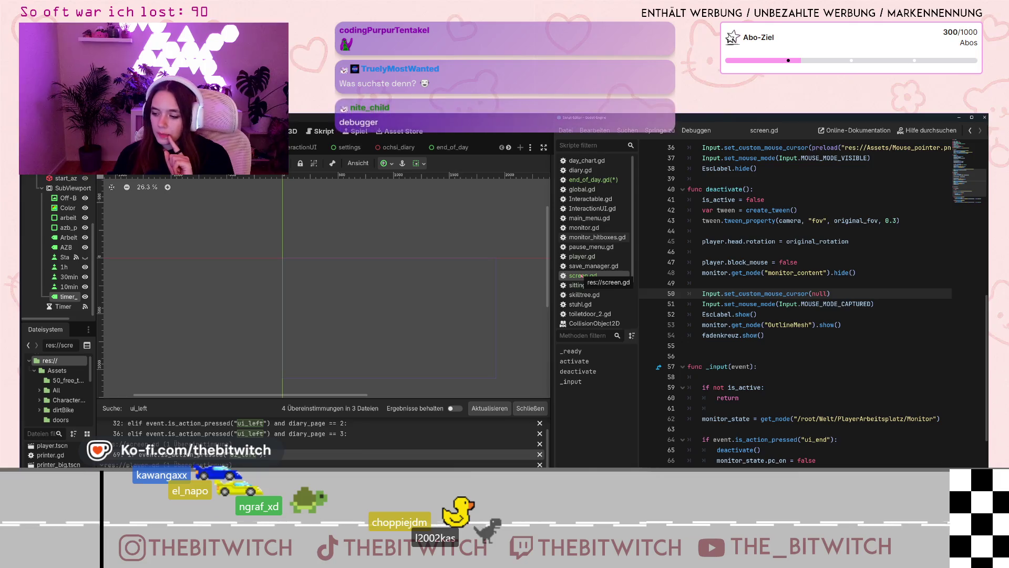
{"action": "key", "text": "F5"}
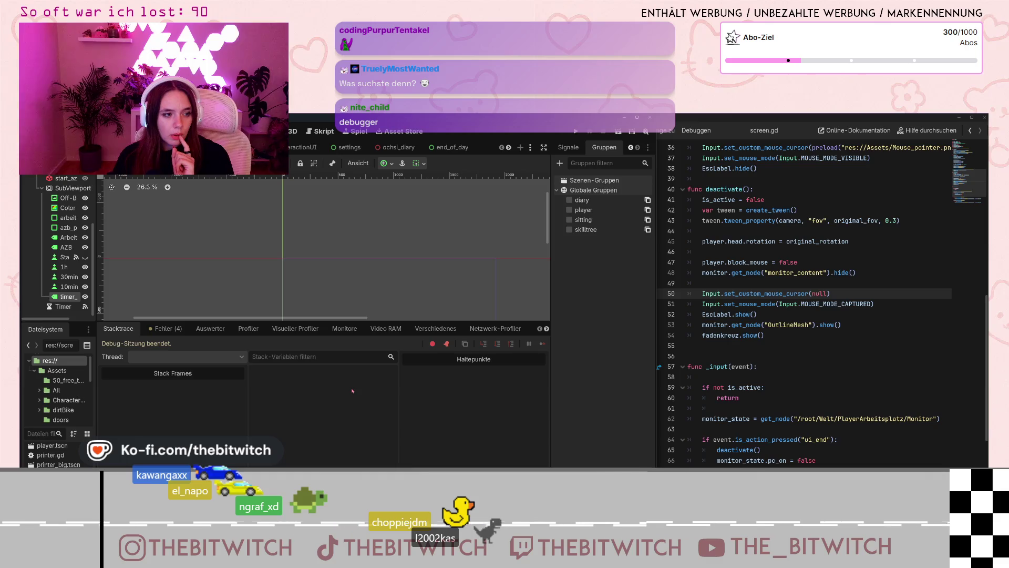
{"action": "left_click", "coordinate": [294, 328]}
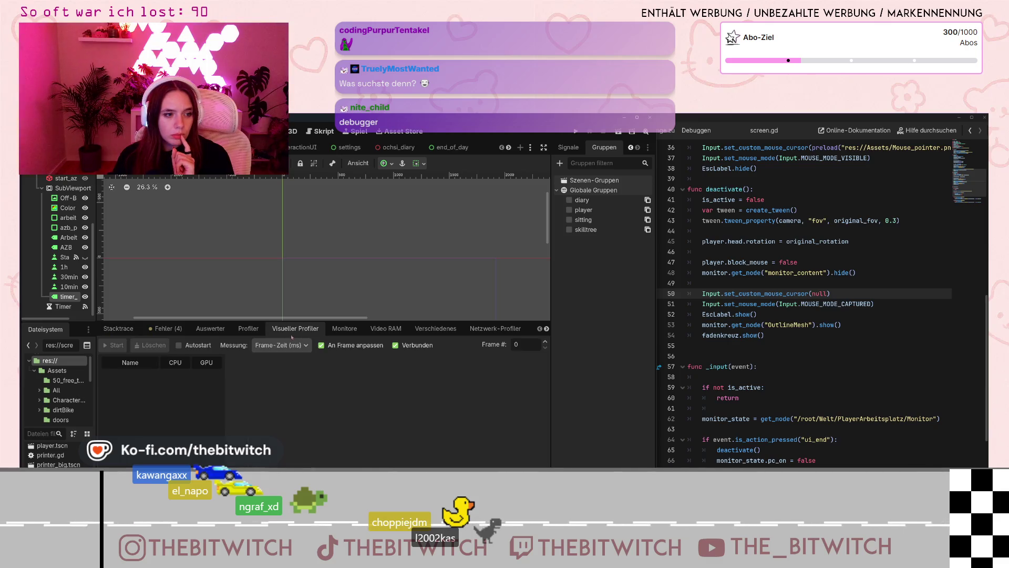
{"action": "left_click", "coordinate": [225, 328]}
{"action": "left_click", "coordinate": [344, 328]}
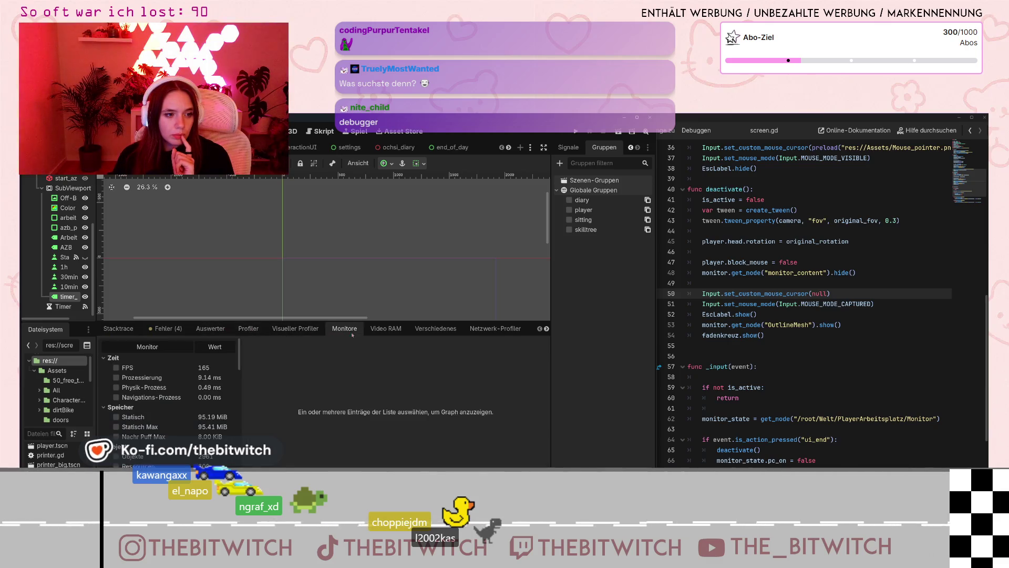
{"action": "left_click", "coordinate": [382, 331]}
{"action": "left_click", "coordinate": [435, 328]}
{"action": "left_click", "coordinate": [495, 328]}
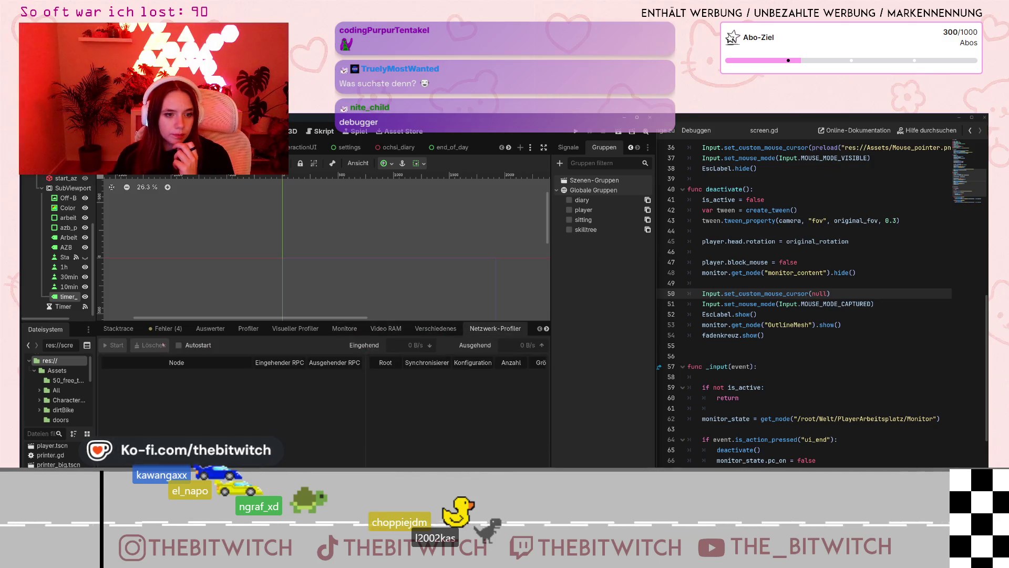
{"action": "left_click", "coordinate": [165, 329]}
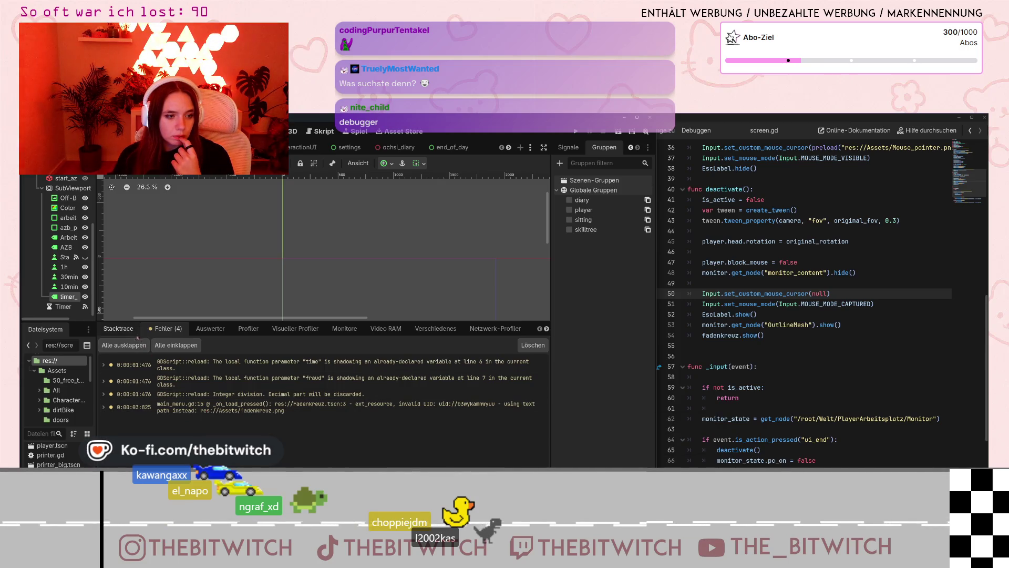
{"action": "left_click", "coordinate": [115, 330]}
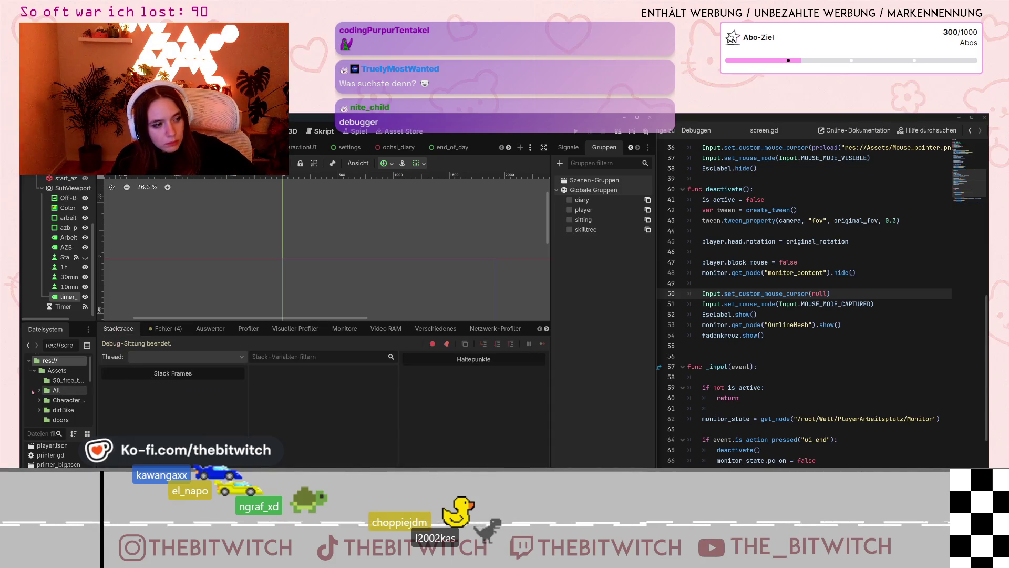
{"action": "scroll", "coordinate": [78, 403], "scroll_direction": "down", "scroll_amount": 2}
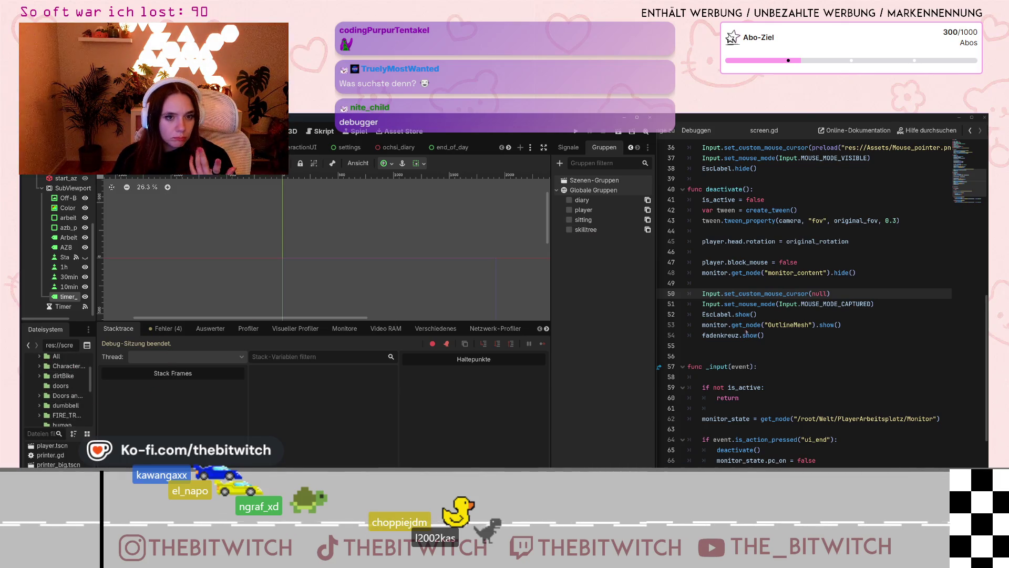
Step: Get the floating Script Editor with screen.gd to stay in front of the main Godot window
{"action": "key", "text": "alt+Tab"}
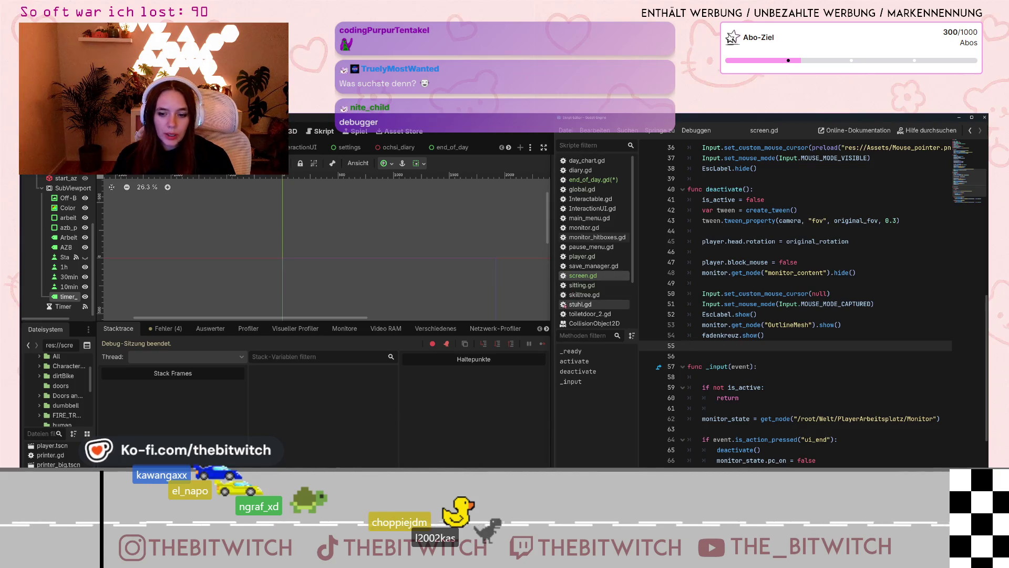
{"action": "key", "text": "alt+Tab"}
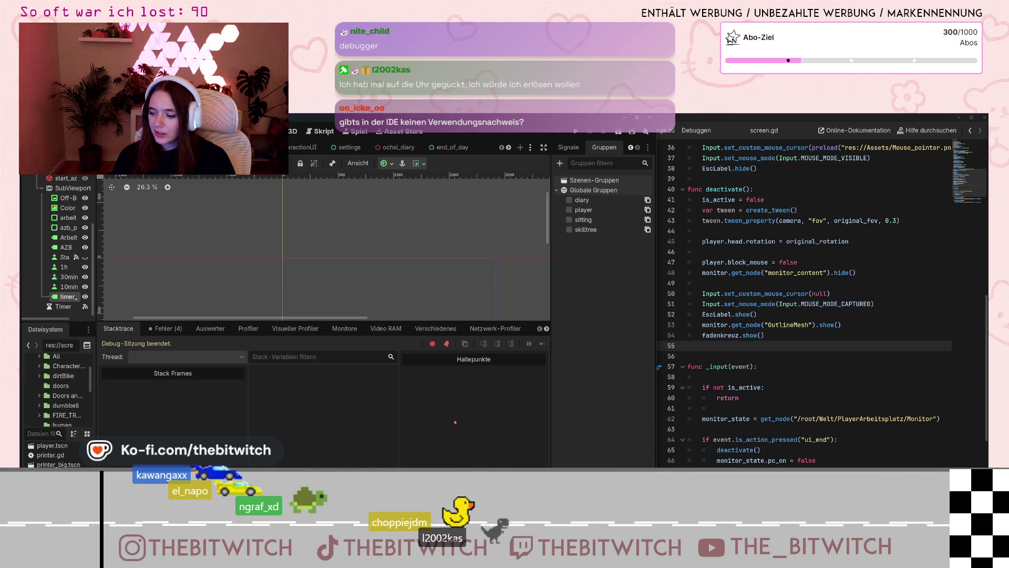
{"action": "left_click", "coordinate": [670, 366]}
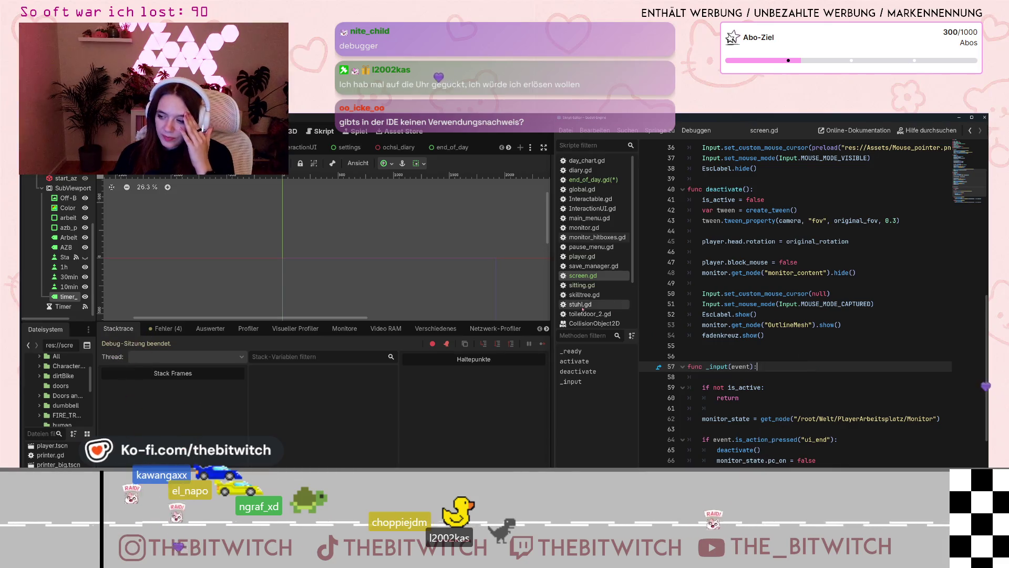
{"action": "right_click", "coordinate": [585, 278]}
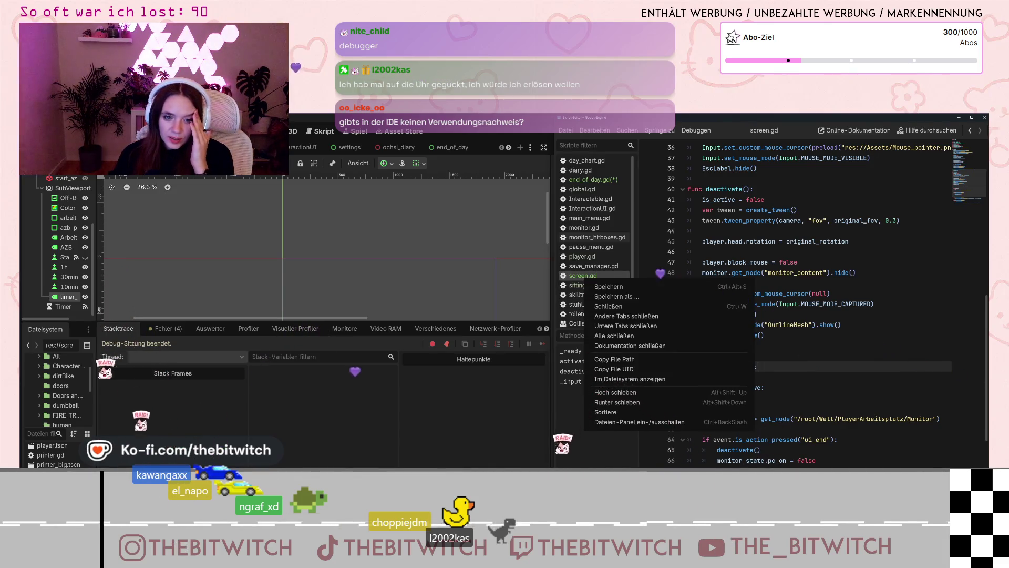
{"action": "left_click", "coordinate": [760, 377]}
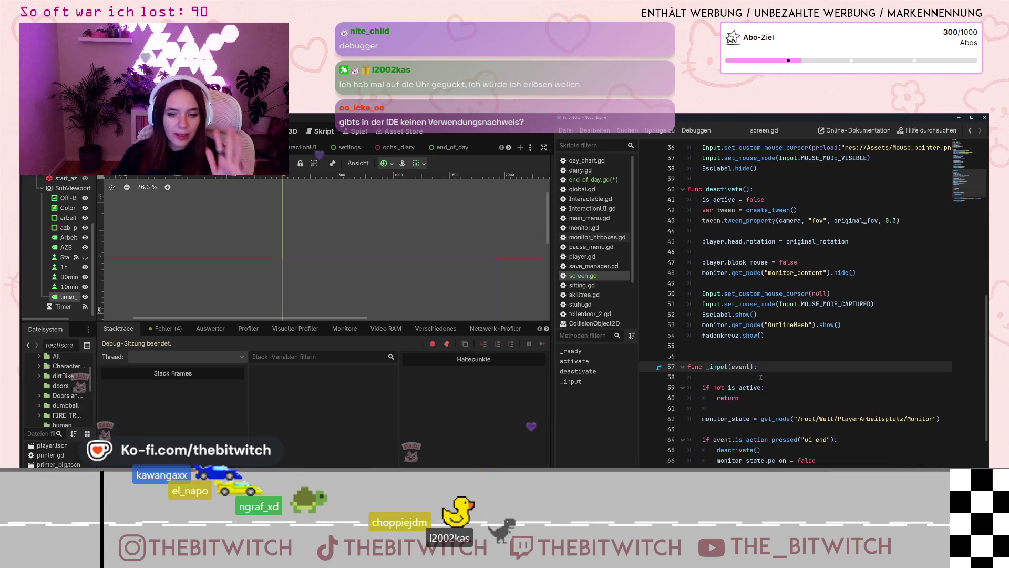
{"action": "scroll", "coordinate": [858, 398], "scroll_direction": "down", "scroll_amount": 2}
{"action": "scroll", "coordinate": [859, 397], "scroll_direction": "up", "scroll_amount": 2}
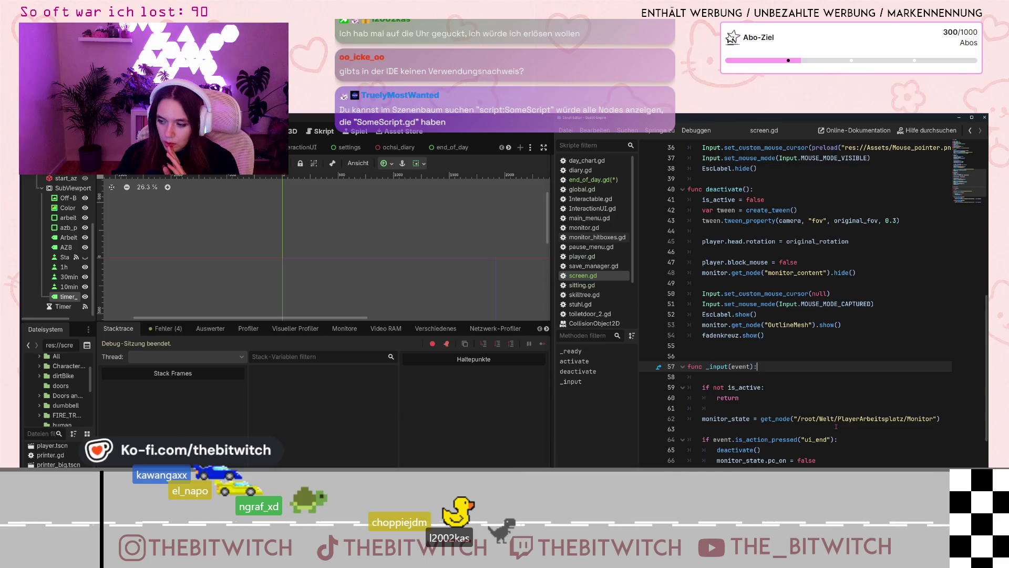
{"action": "scroll", "coordinate": [61, 247], "scroll_direction": "up", "scroll_amount": 3}
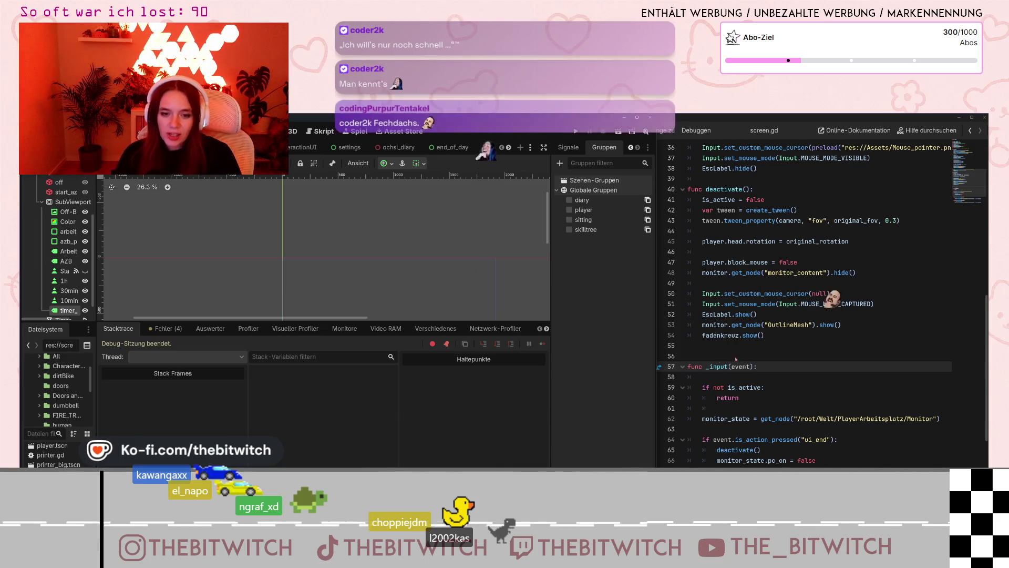
{"action": "left_click", "coordinate": [766, 371]}
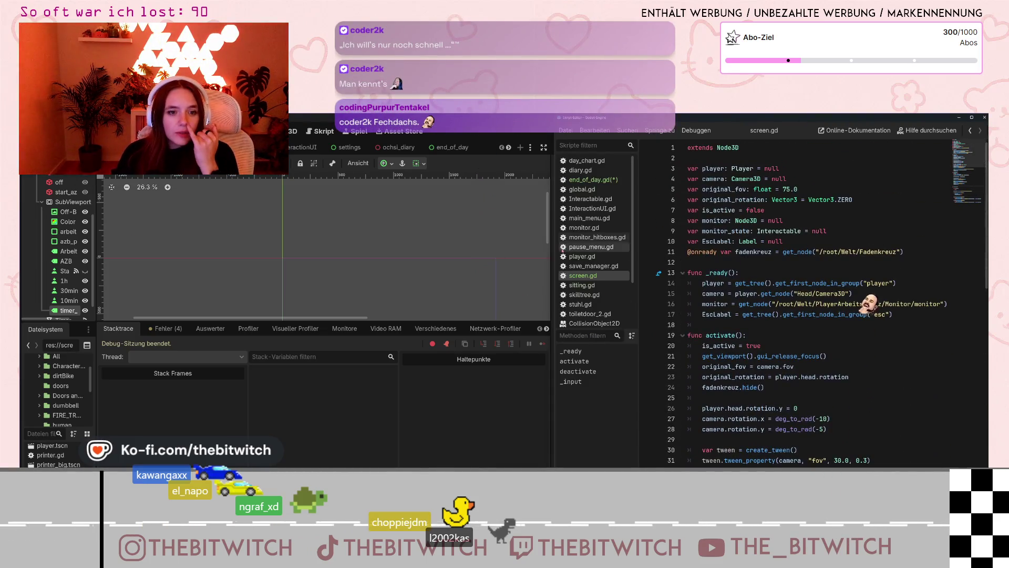
Step: Add 'todo -> screen deactivate + weitere pc_on geschichten' after screen.deactivate() on line 40 of end_of_day.gd and save
{"action": "left_click", "coordinate": [588, 179]}
{"action": "scroll", "coordinate": [768, 344], "scroll_direction": "down", "scroll_amount": 2}
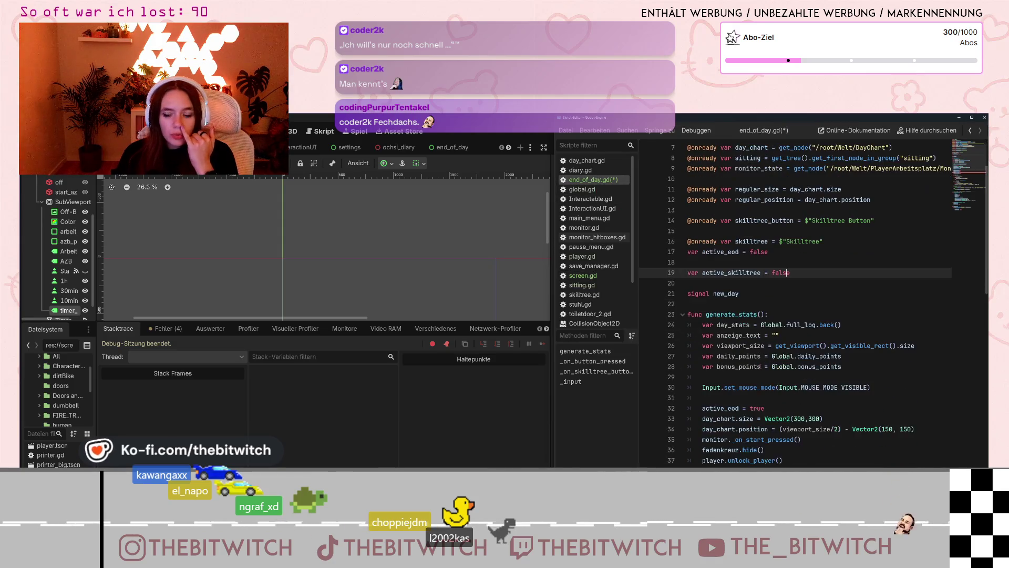
{"action": "scroll", "coordinate": [769, 344], "scroll_direction": "up", "scroll_amount": 2}
{"action": "scroll", "coordinate": [768, 344], "scroll_direction": "down", "scroll_amount": 1}
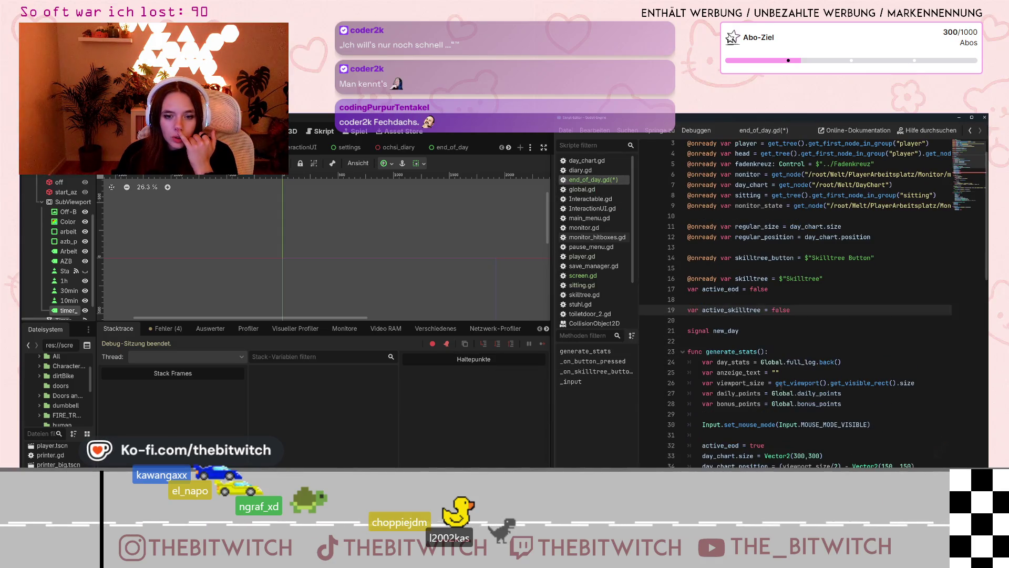
{"action": "scroll", "coordinate": [814, 403], "scroll_direction": "down", "scroll_amount": 15}
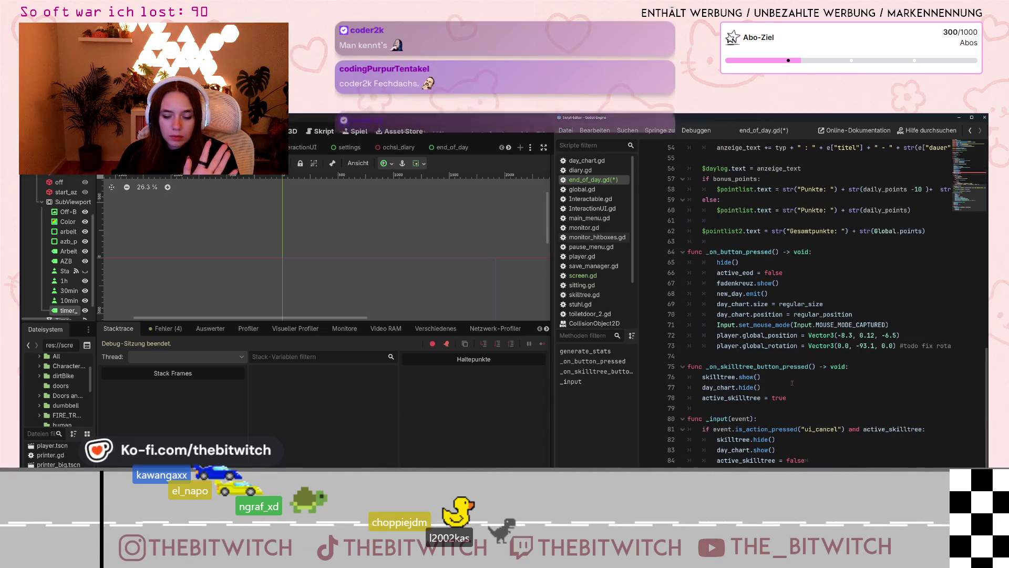
{"action": "scroll", "coordinate": [820, 378], "scroll_direction": "up", "scroll_amount": 1}
{"action": "scroll", "coordinate": [823, 387], "scroll_direction": "up", "scroll_amount": 7}
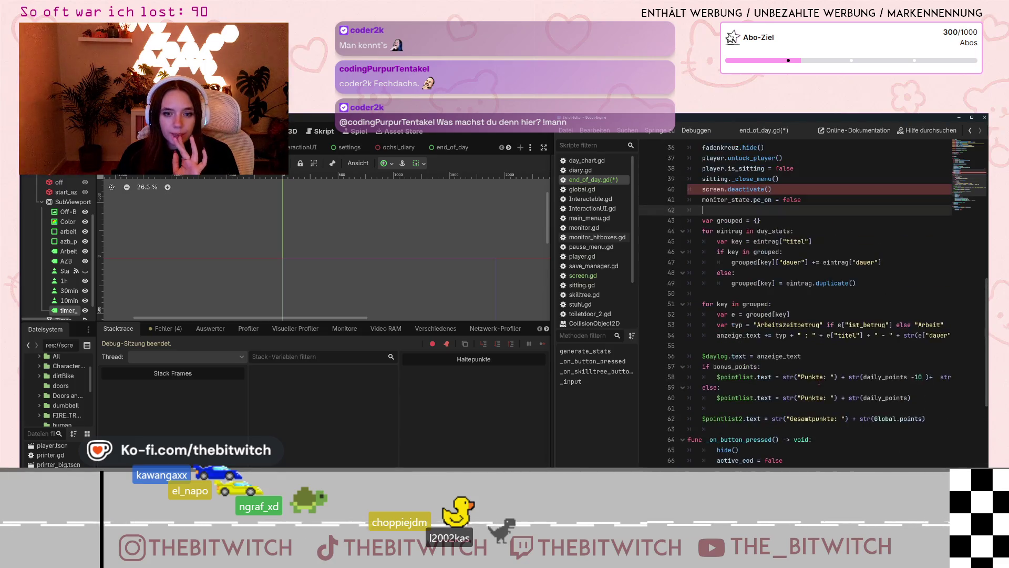
{"action": "left_click", "coordinate": [794, 252]}
{"action": "type", "text": "todo -> screen deactivate + weitere pc_on geschichten"}
{"action": "key", "text": "ctrl+s"}
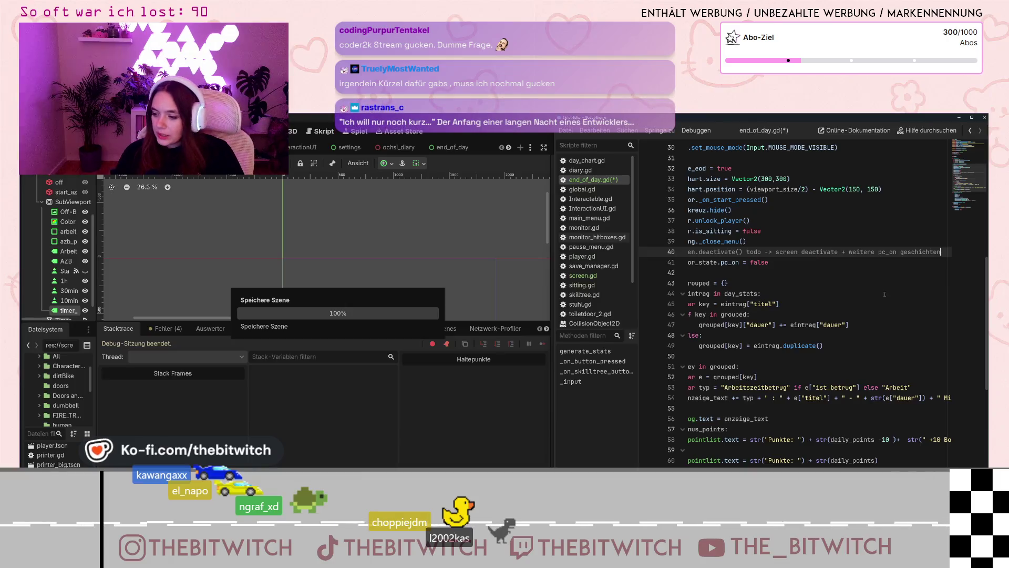